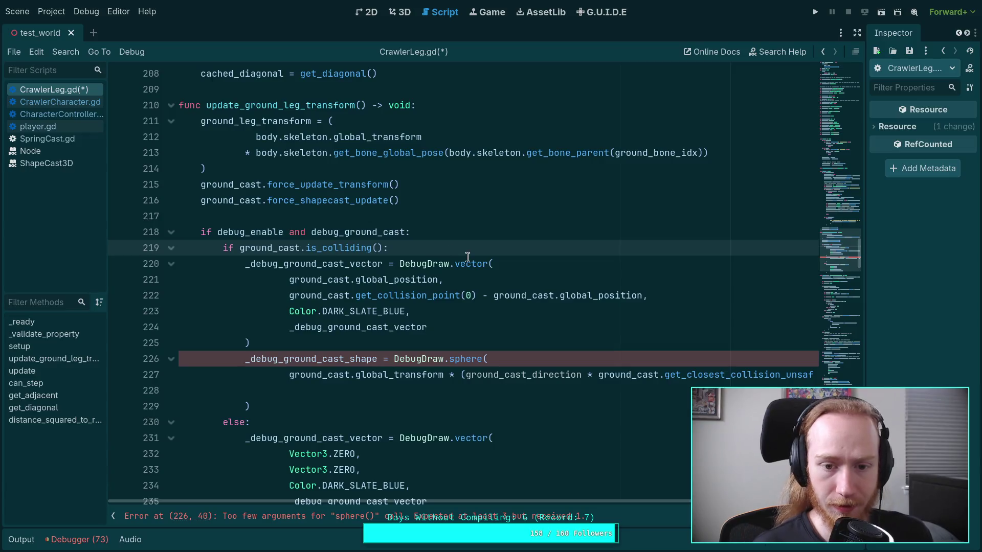
- Declare 'var shape_origin: Vector3' on line 220 and move the sphere position expression from line 228 into it
type("var ")
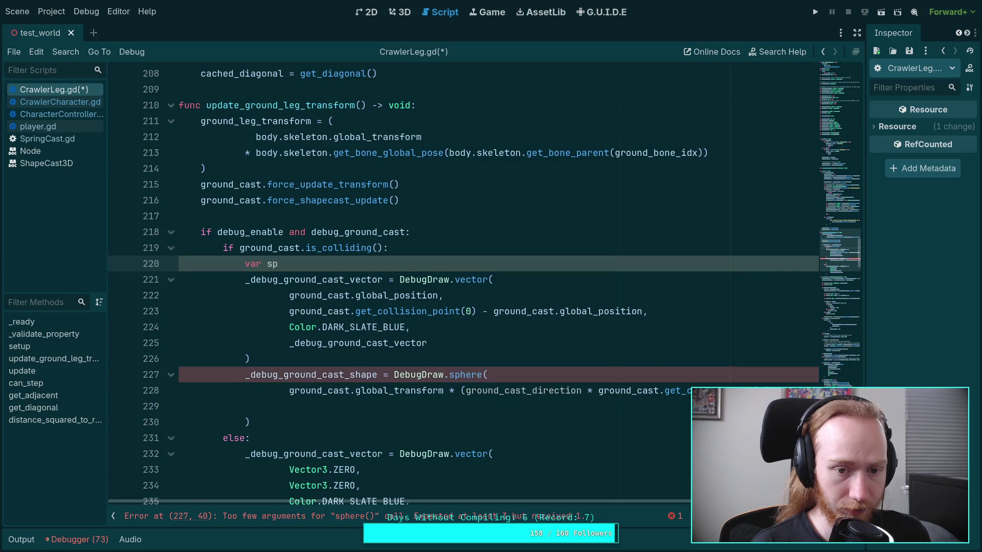
type("shape_origin: Vector3 =")
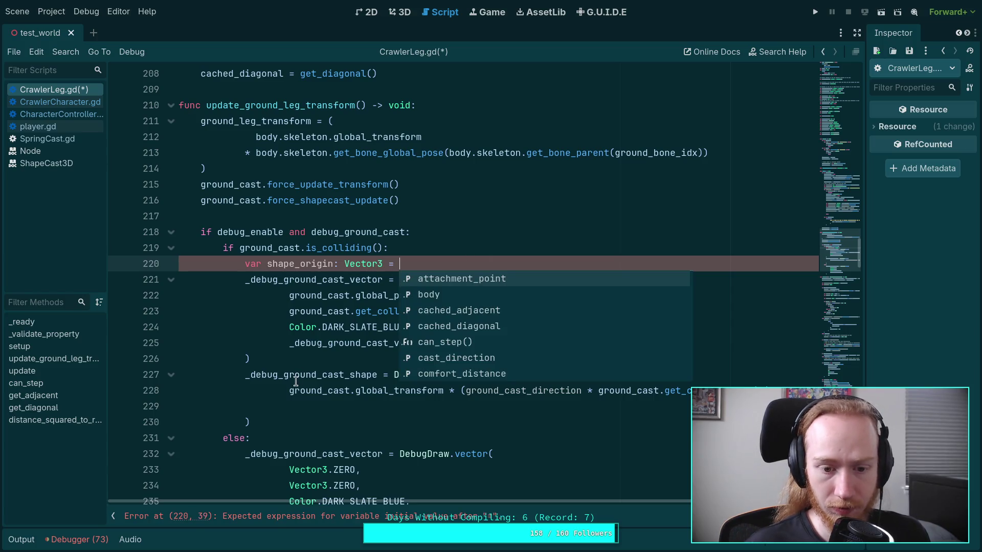
left_click(289, 390)
key("shift+End")
left_click_drag(290, 390, 849, 384)
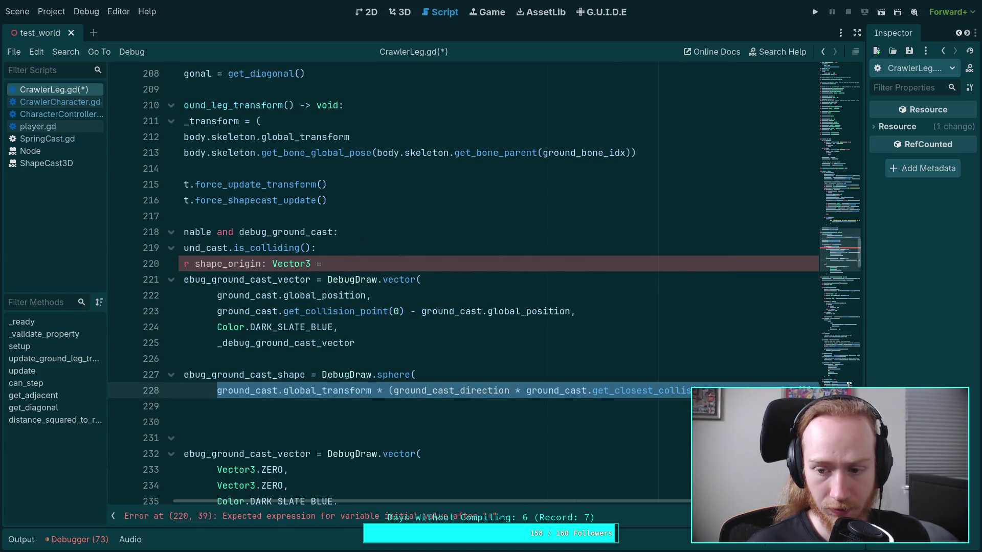
key("ctrl+x")
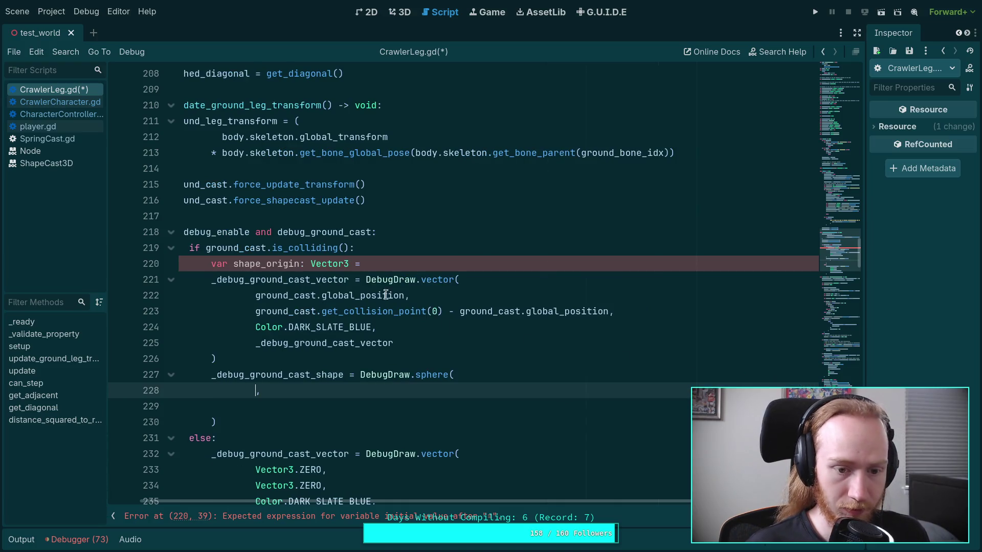
left_click(412, 250)
key("Down")
type("V")
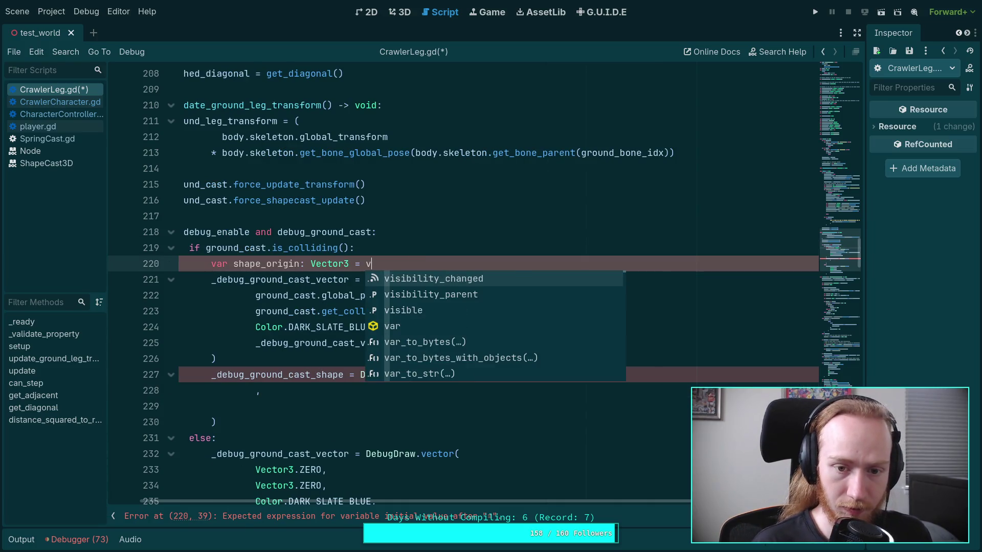
key("BackSpace")
key("ctrl+v")
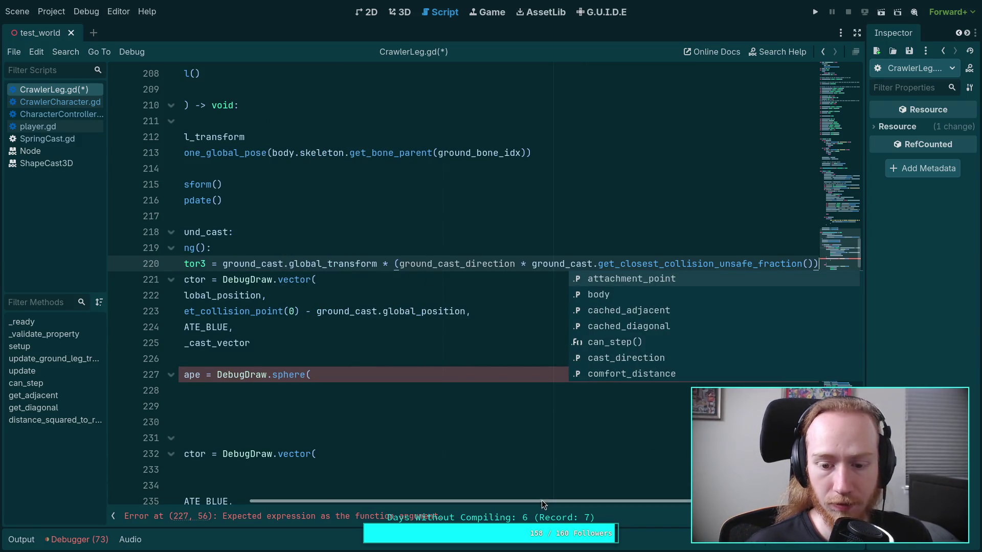
left_click_drag(541, 500, 400, 500)
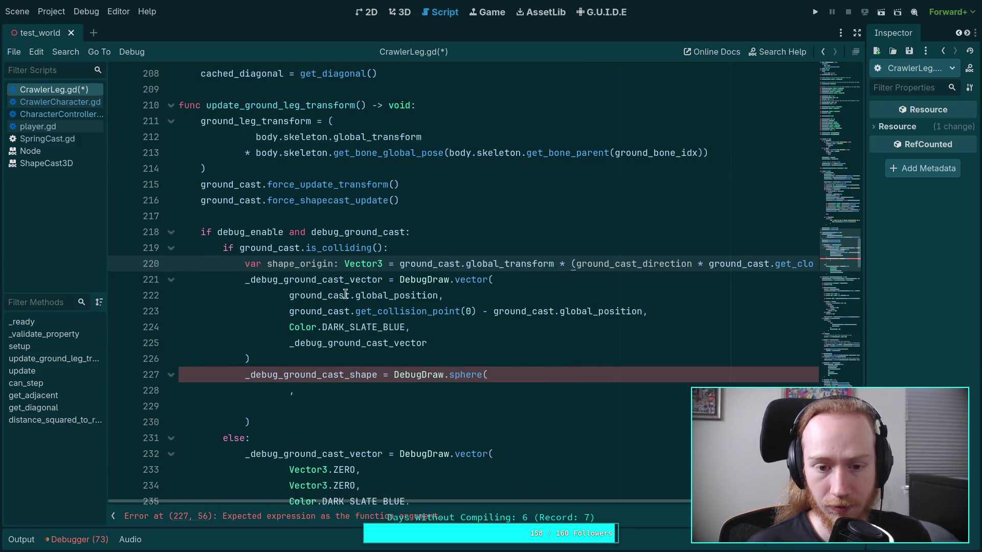
- Replace the collision-point expression on line 223 with shape_origin
left_click_drag(288, 296, 439, 296)
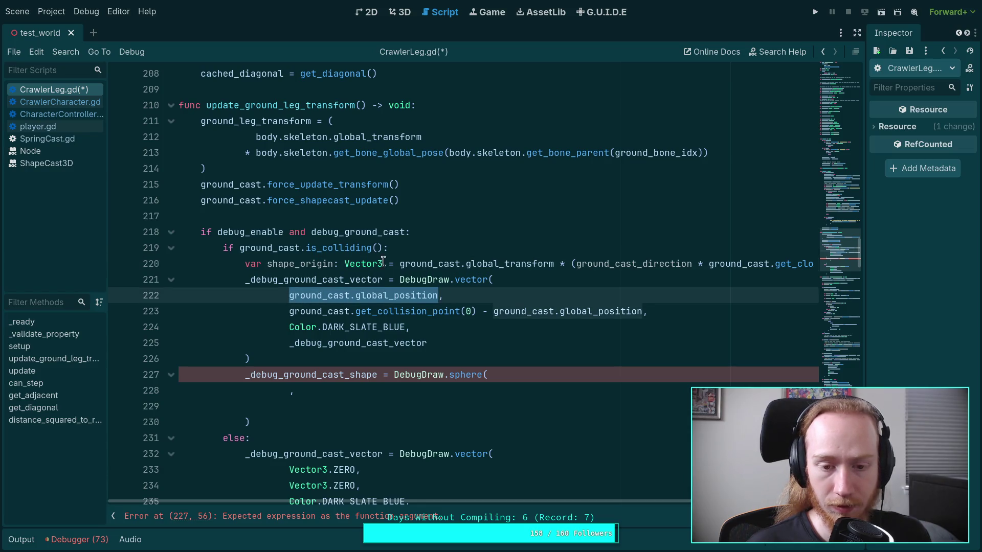
left_click(434, 311)
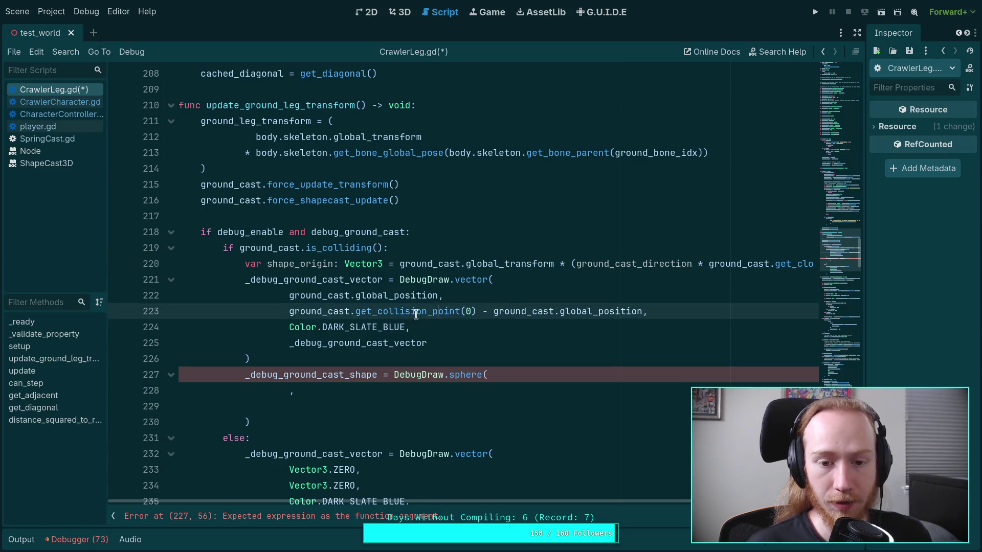
left_click_drag(289, 310, 644, 306)
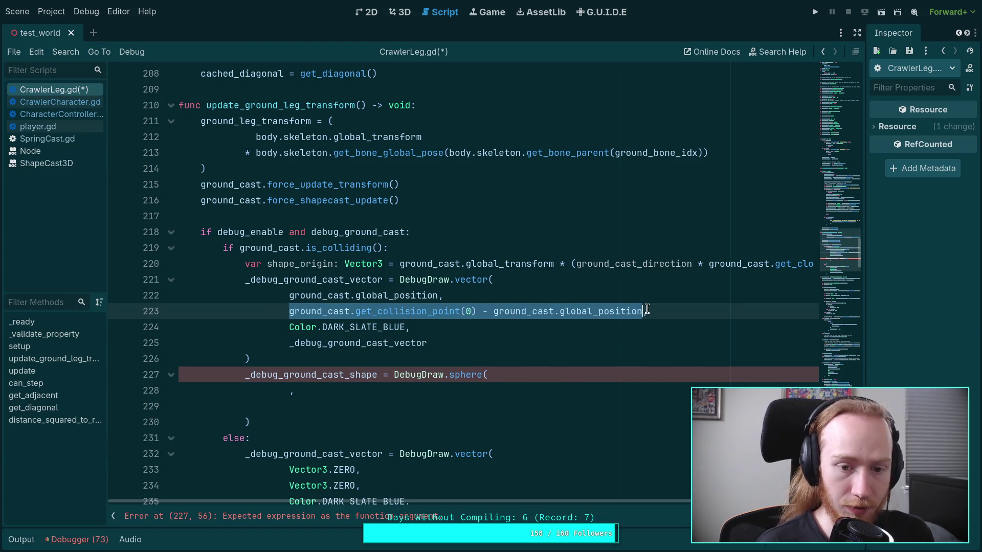
type("sha,")
key("Down")
key("Return")
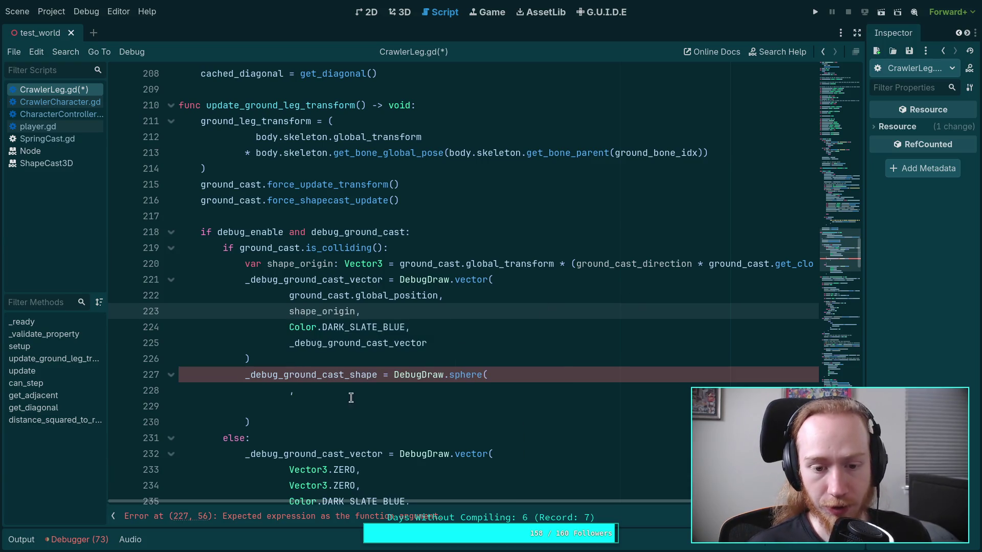
left_click(288, 390)
type("sh")
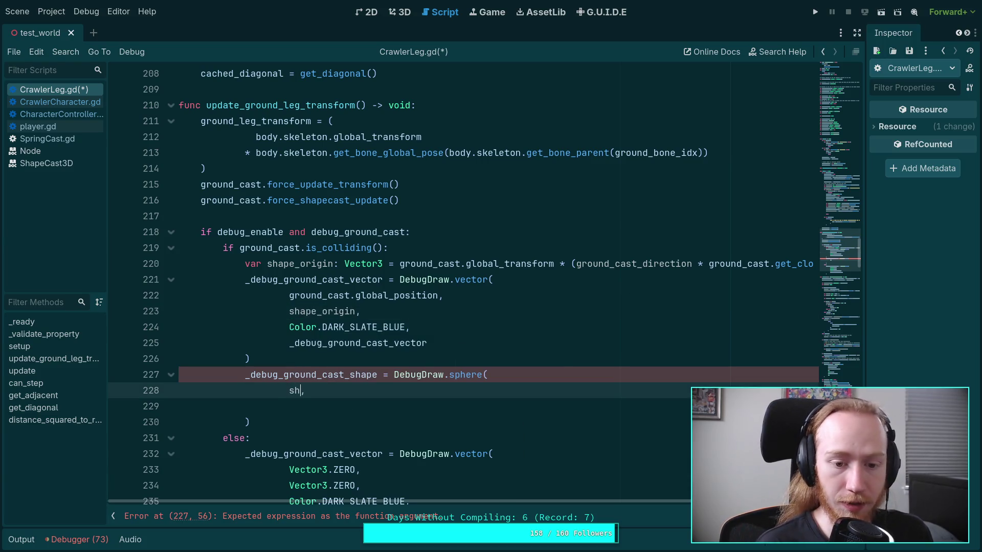
- Pass shape_origin and (ground_cast.shape as SphereShape3D).radius as the sphere's first arguments
key("Down")
key("Return")
key("Down")
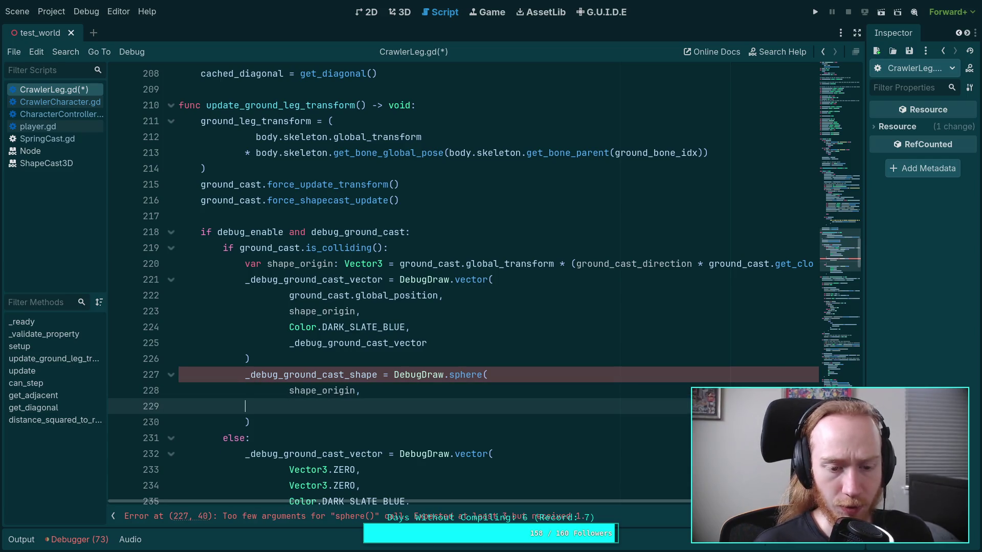
key("BackSpace")
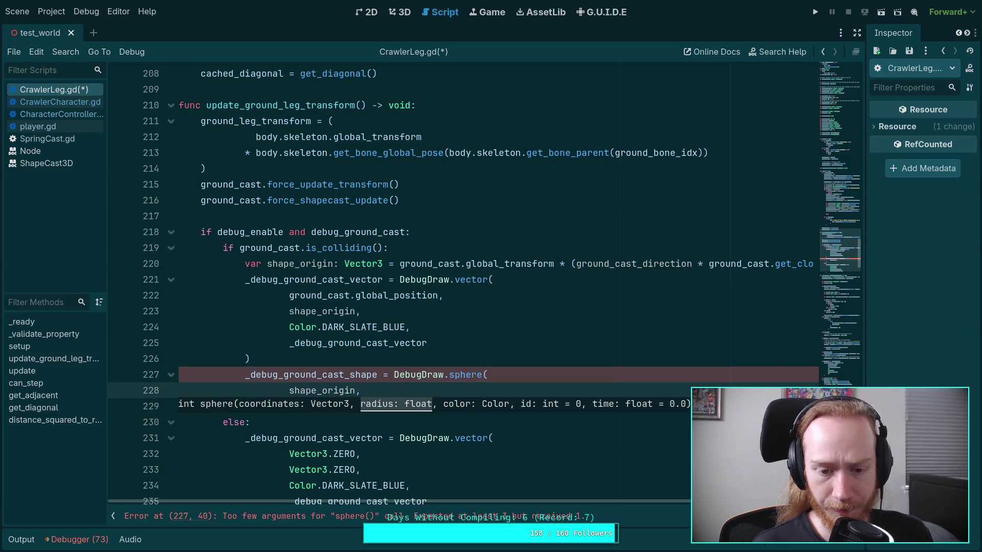
key("Return")
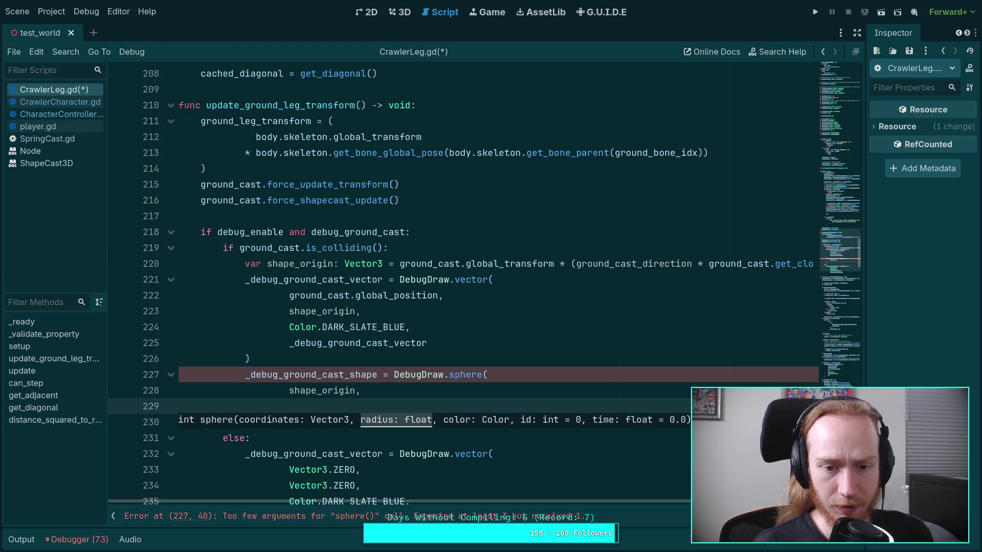
type("ground-")
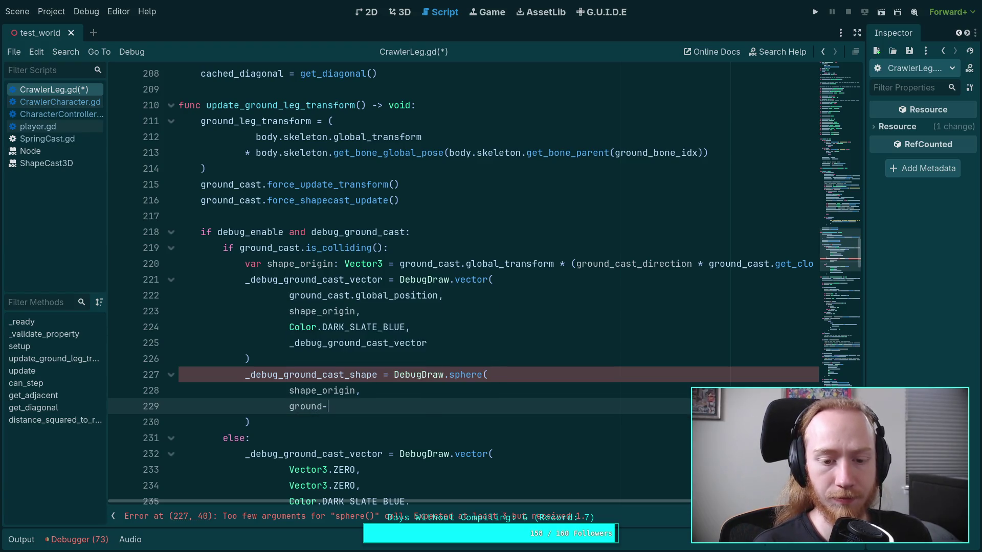
key("BackSpace")
type("_cast.shape")
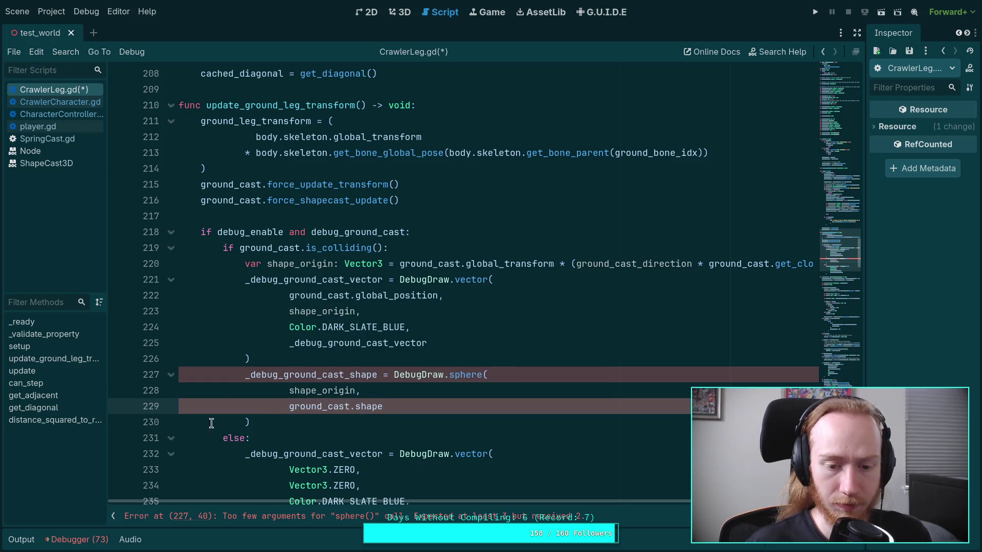
left_click_drag(289, 409, 441, 400)
type("( as")
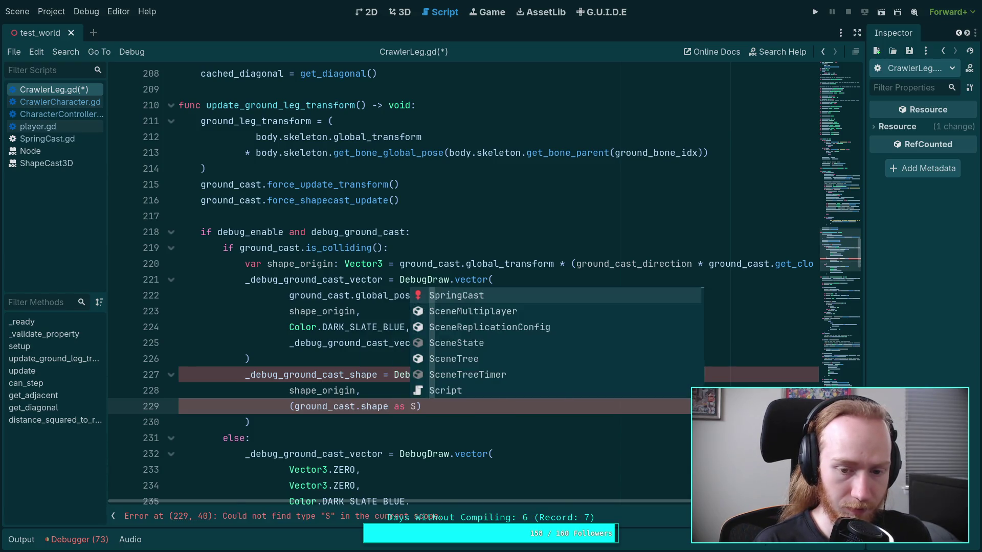
type("phe")
key("Down")
key("Down")
key("Return")
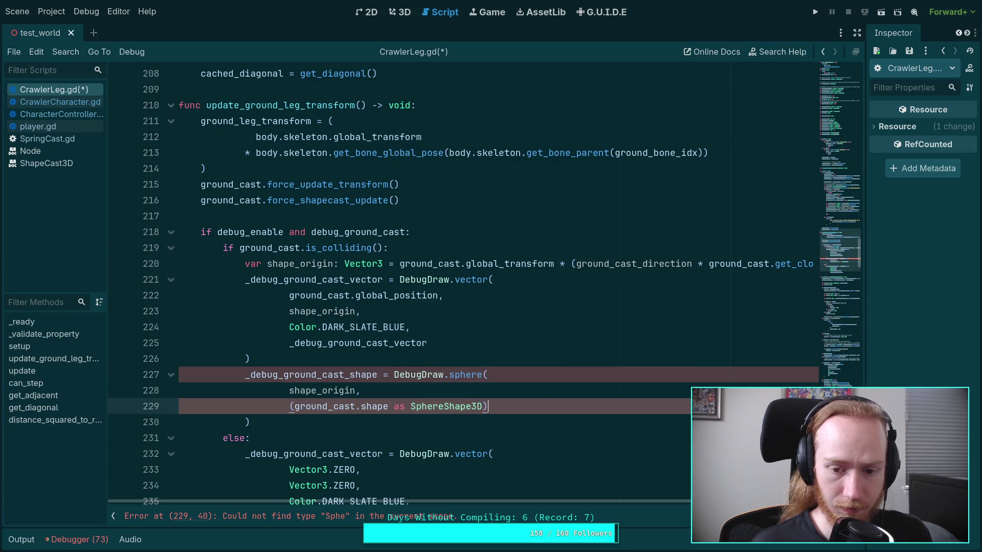
type(").radius")
left_click(179, 421)
left_click(527, 406)
type(",")
- Add Color.DARK_SLATE_BLUE as the sphere's colour argument
key("Return")
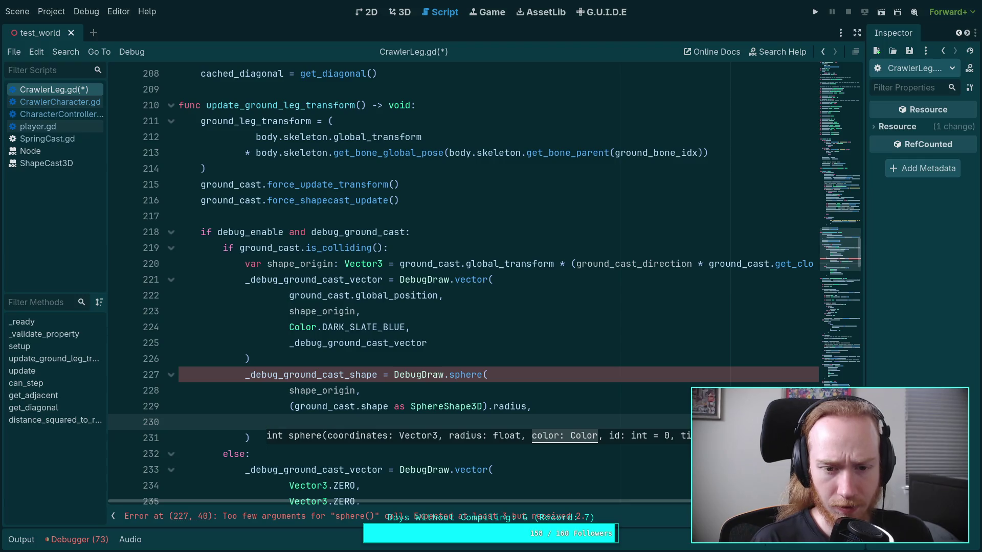
type("Color.")
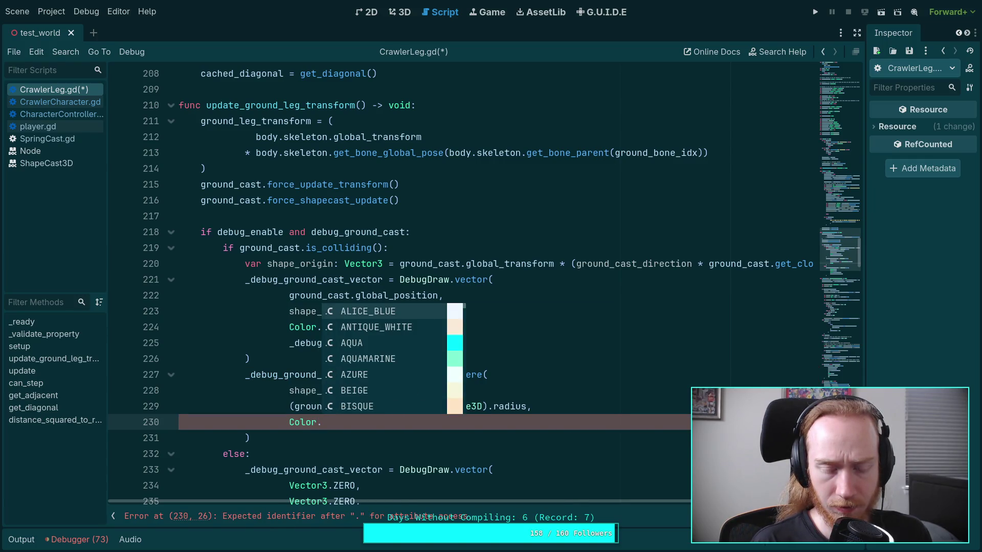
type("Deep")
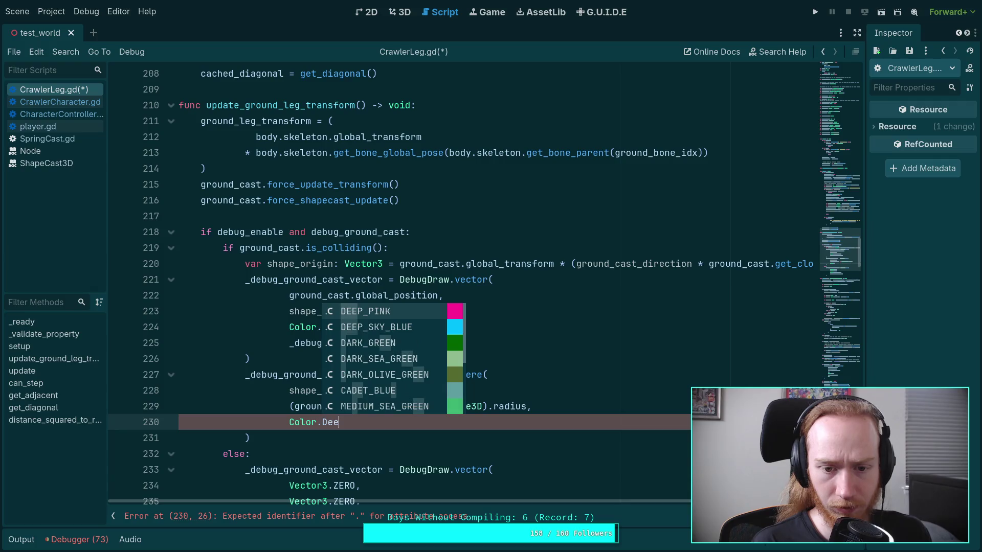
key("BackSpace")
key("BackSpace")
key("BackSpace")
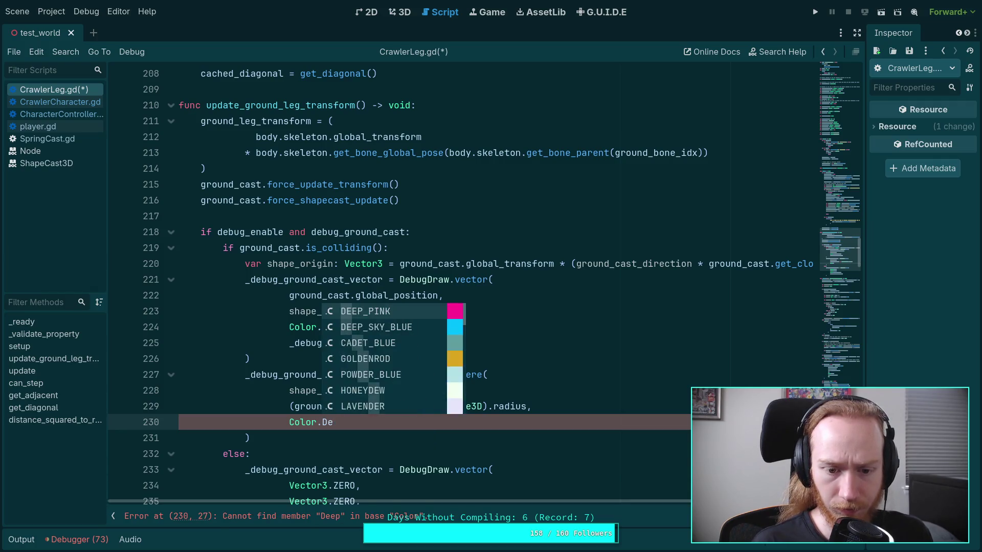
type("A")
key("Down")
key("Down")
key("Down")
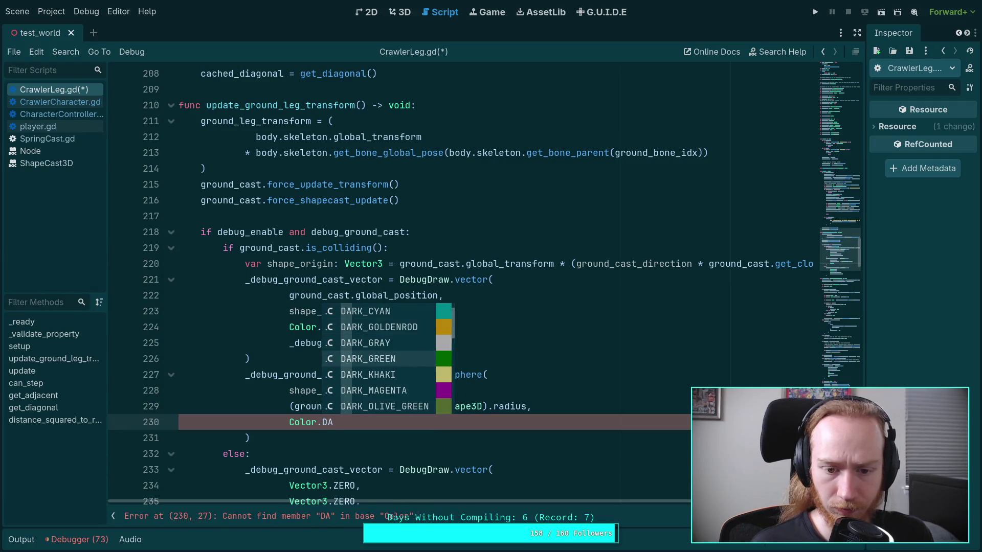
key("Return")
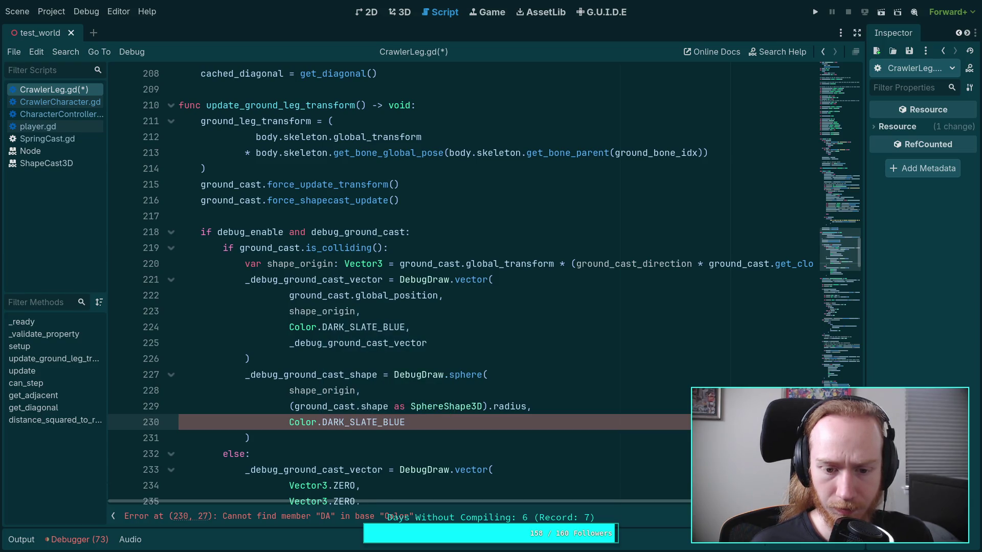
type(",")
- Add _debug_ground_cast_shape as the final id argument
key("Return")
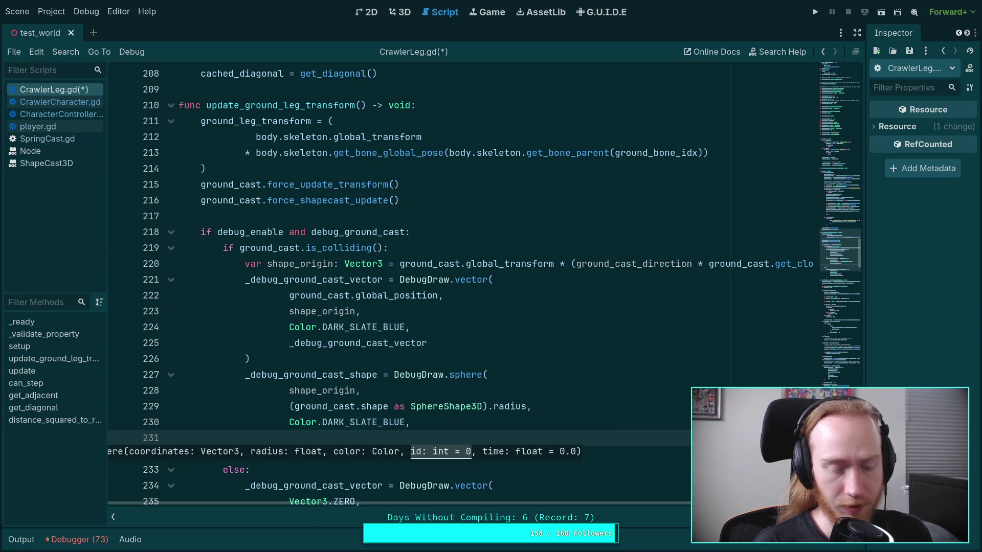
type("S")
key("BackSpace")
type("_de")
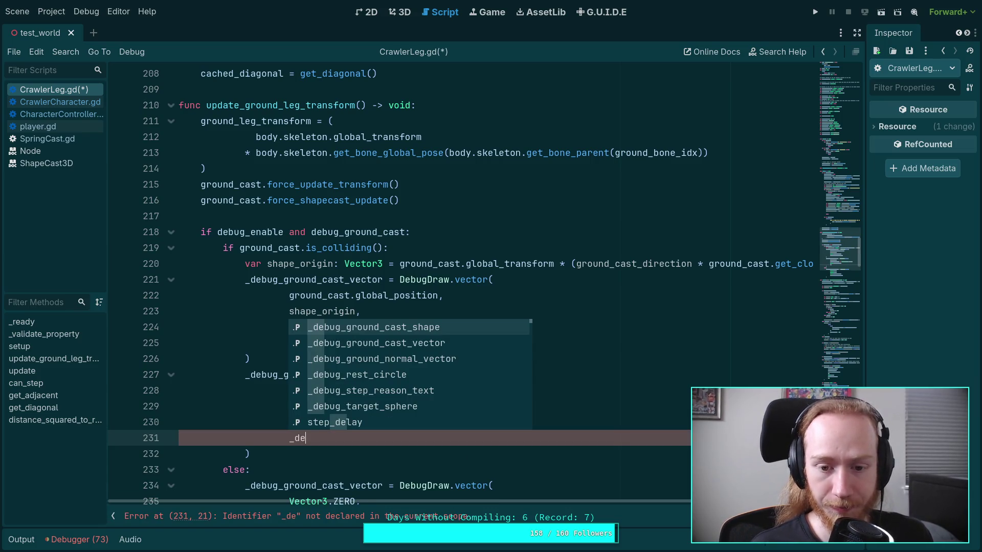
key("Down")
key("Up")
key("Return")
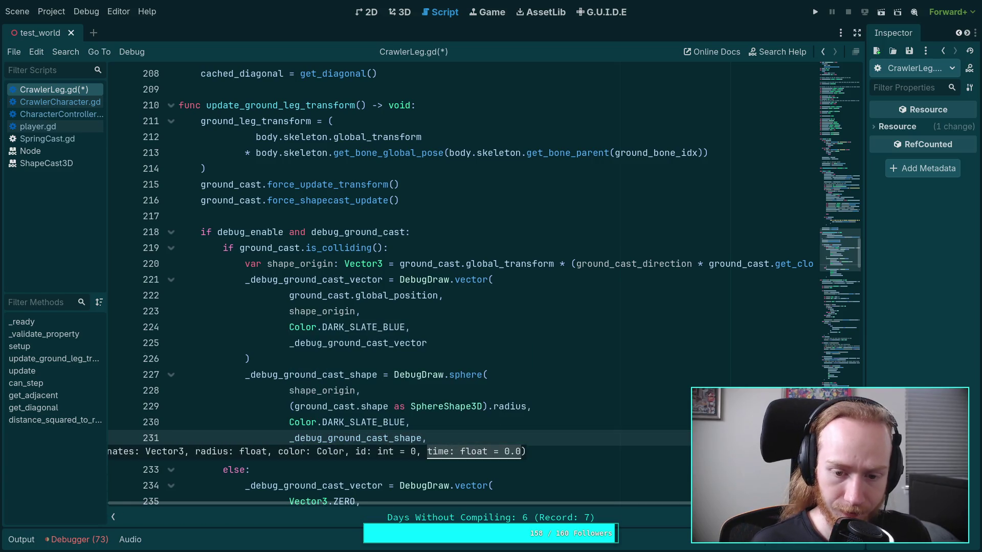
scroll(428, 403, "down", 5)
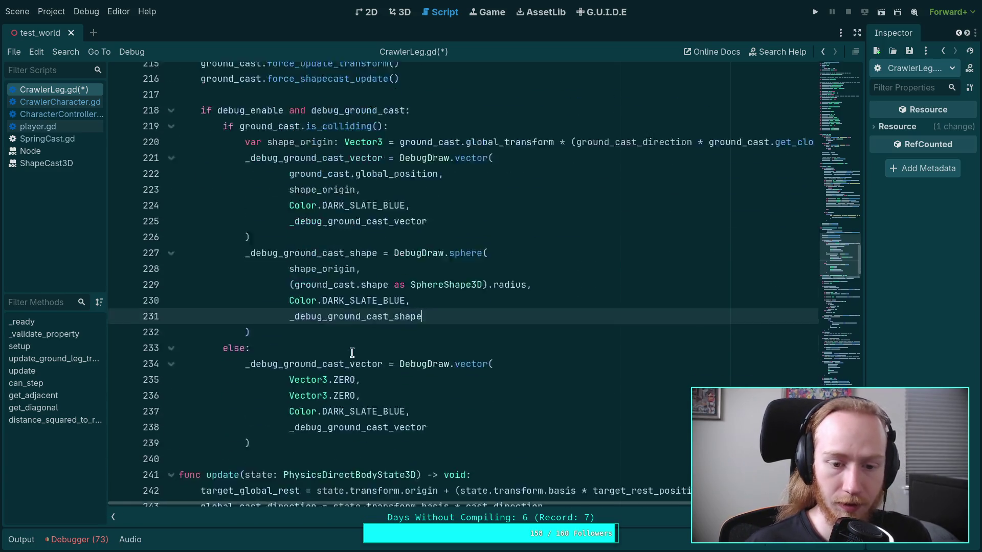
- Duplicate the else-branch vector block and turn the copy into a DebugDraw.sphere call
left_click_drag(250, 327, 245, 250)
right_click(245, 249)
left_click(274, 304)
left_click(270, 325)
key("Return")
key("ctrl+v")
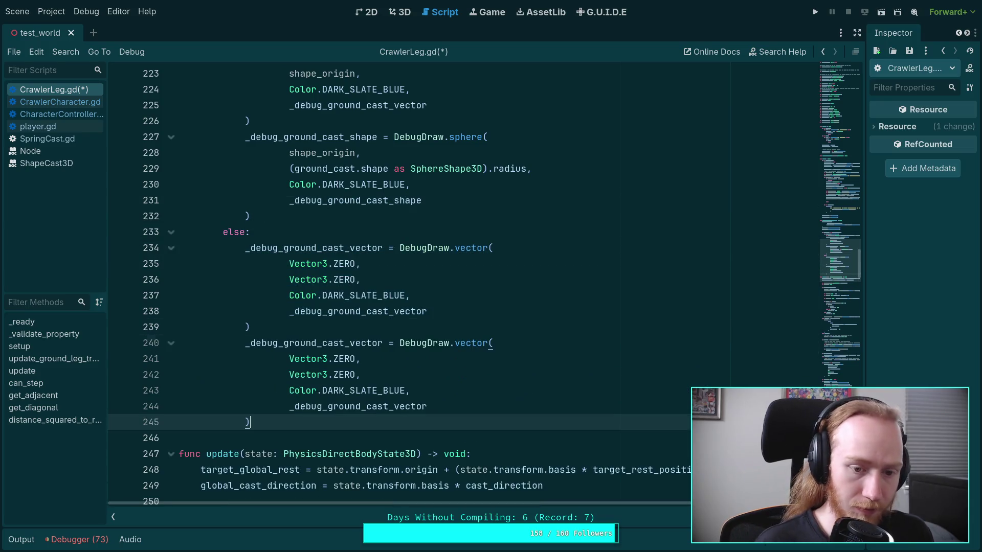
double_click(460, 344)
type("sh")
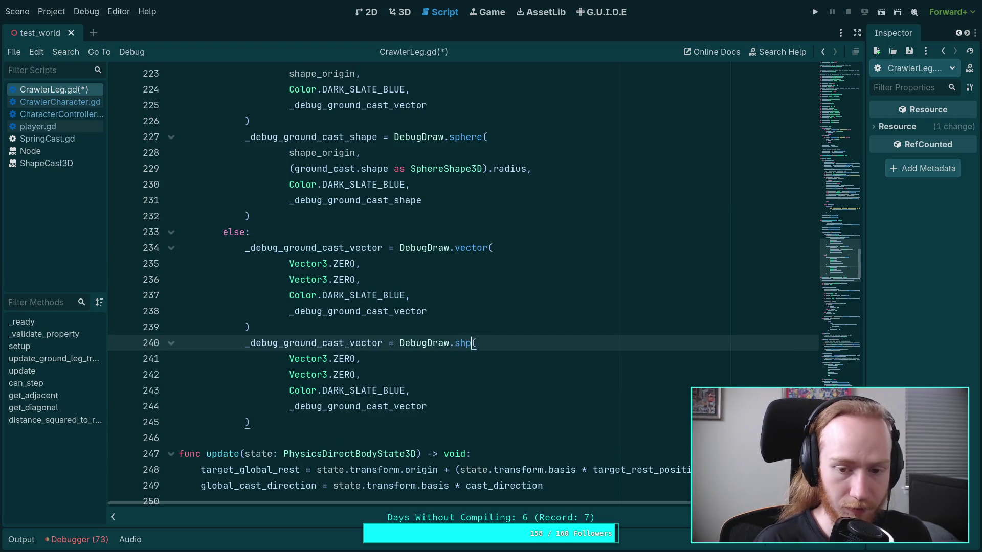
key("BackSpace")
type("phere")
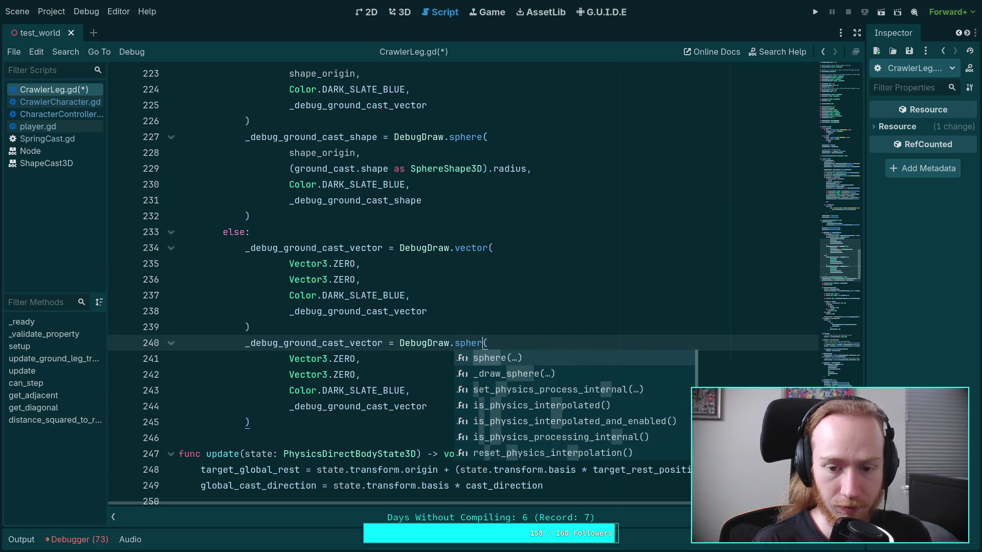
- Store the copy in _debug_ground_cast_shape, give it radius 0.0, and pass _debug_ground_cast_shape last
scroll(316, 333, "up", 1)
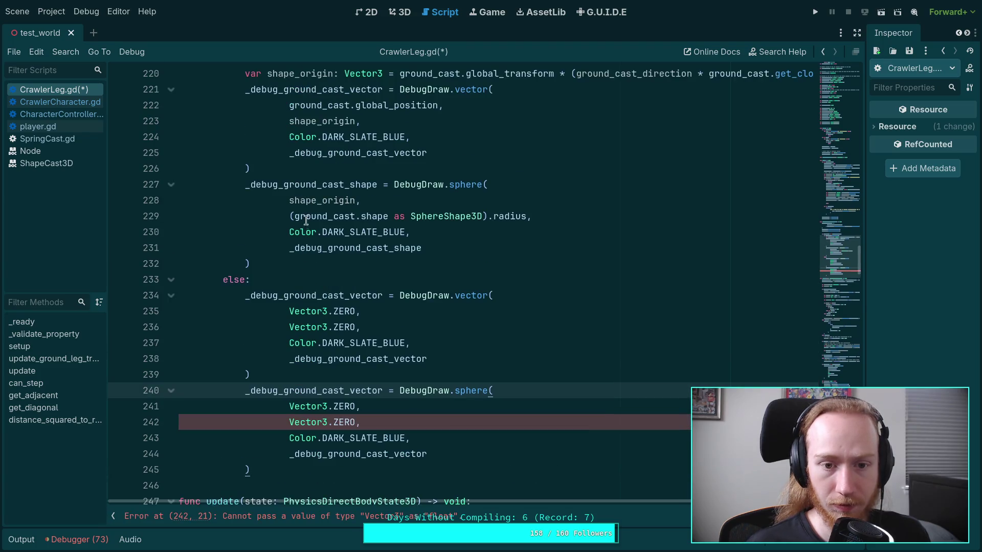
double_click(315, 185)
right_click(316, 186)
left_click(352, 238)
double_click(311, 391)
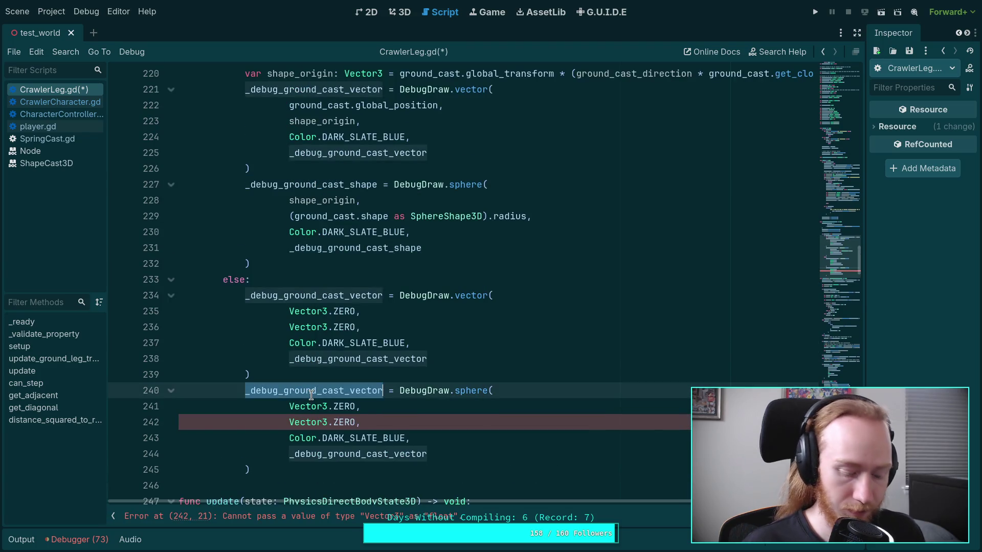
key("ctrl+v")
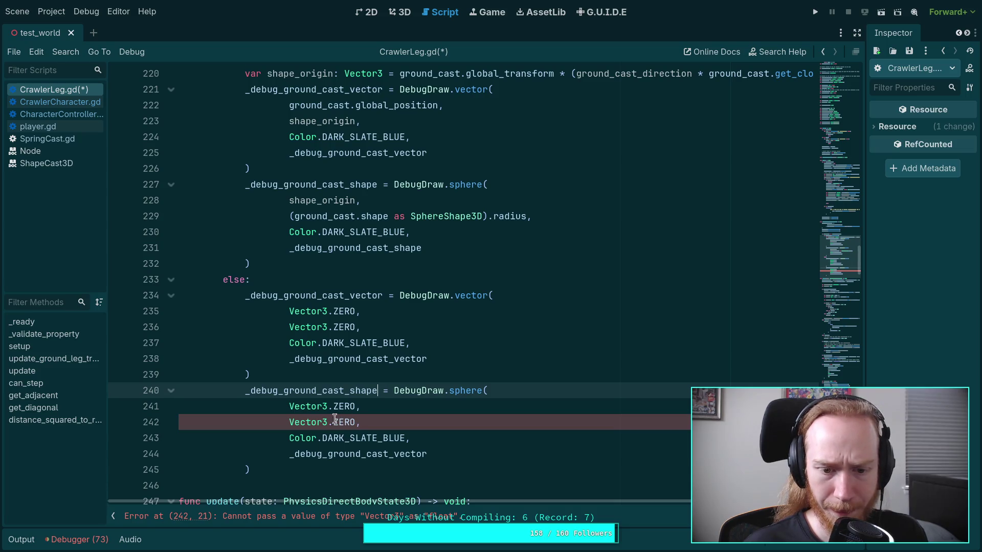
left_click_drag(288, 423, 355, 422)
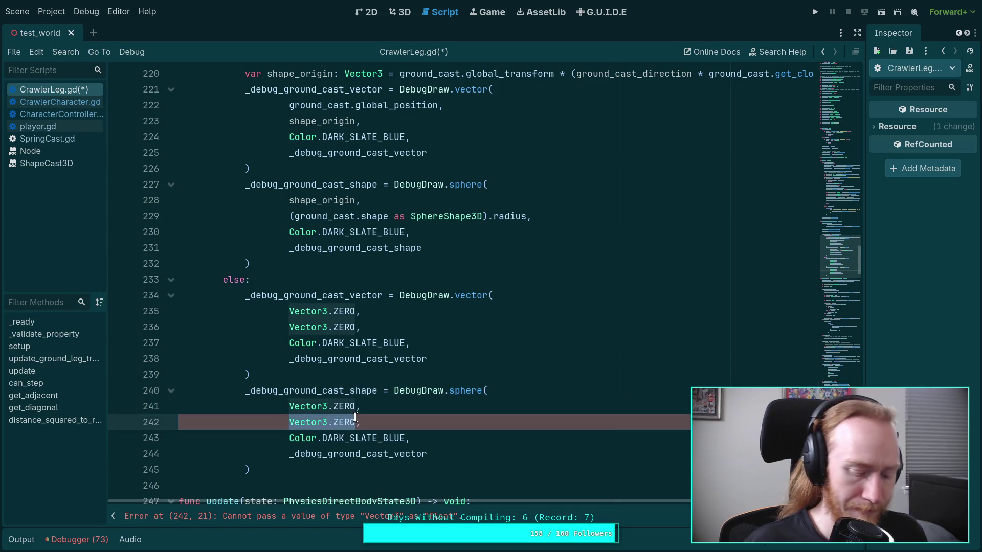
type("0.0,")
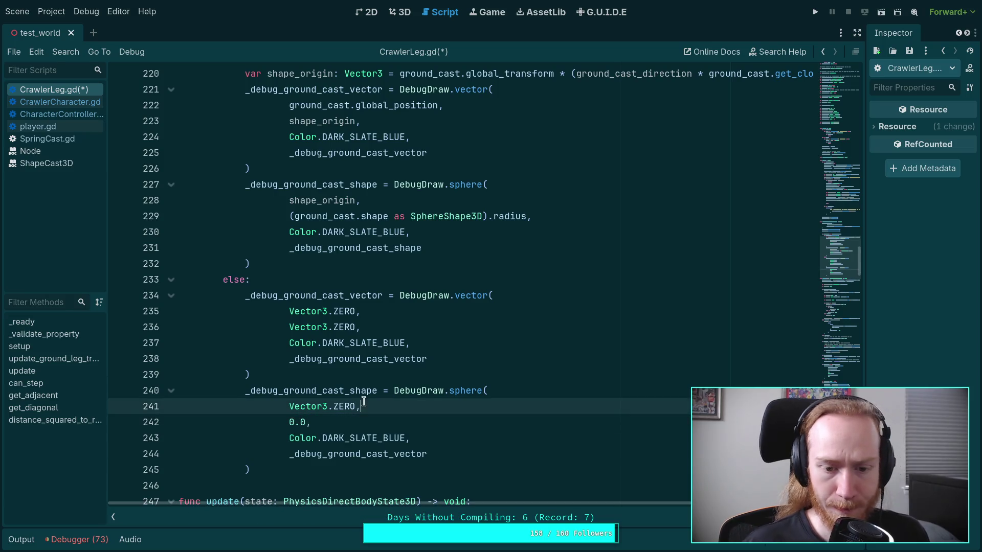
double_click(342, 454)
key("ctrl+v")
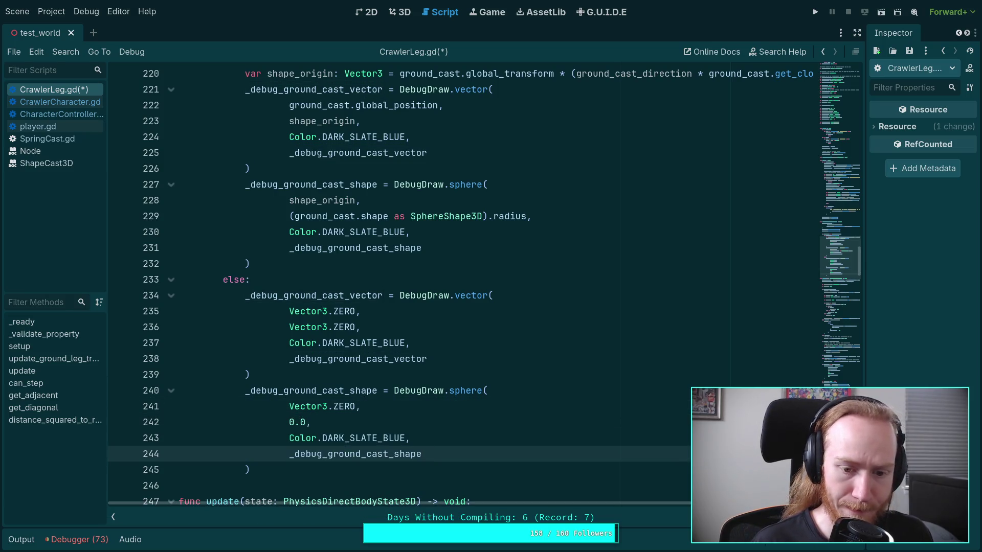
- Save CrawlerLeg.gd
key("ctrl+s")
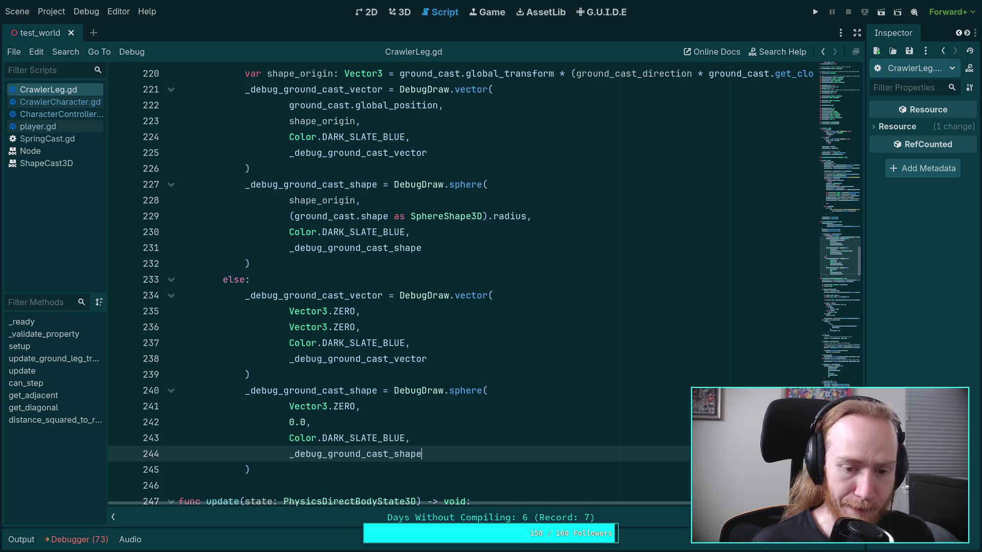
left_click(486, 413)
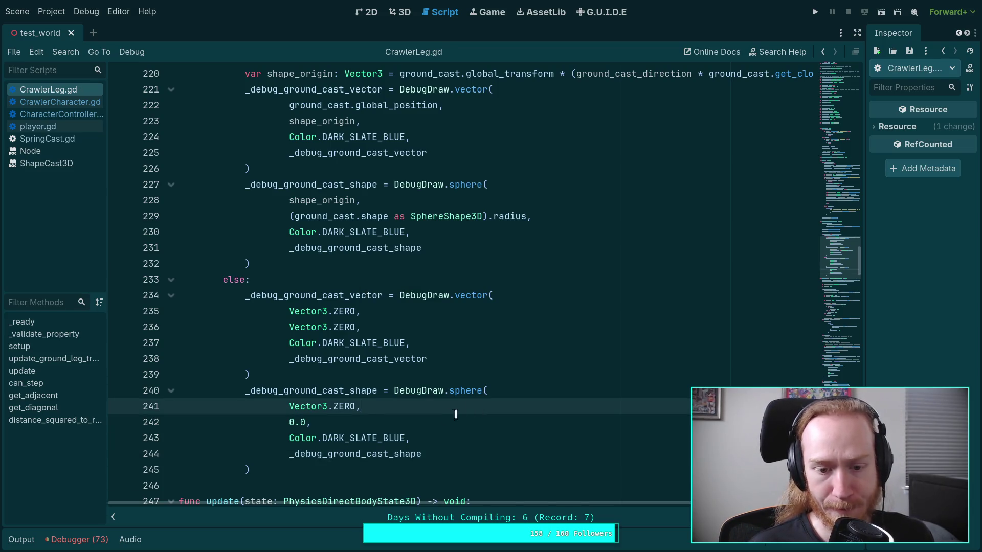
right_click(470, 384)
- Jump to the _draw_sphere definition in draw_singleton.gd and open a line at its top
left_click(501, 543)
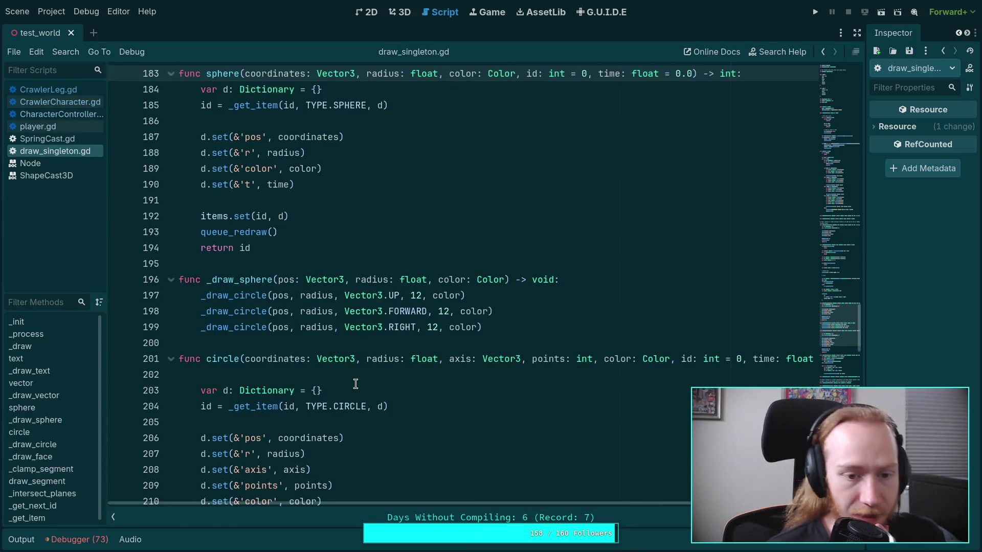
scroll(204, 258, "down", 3)
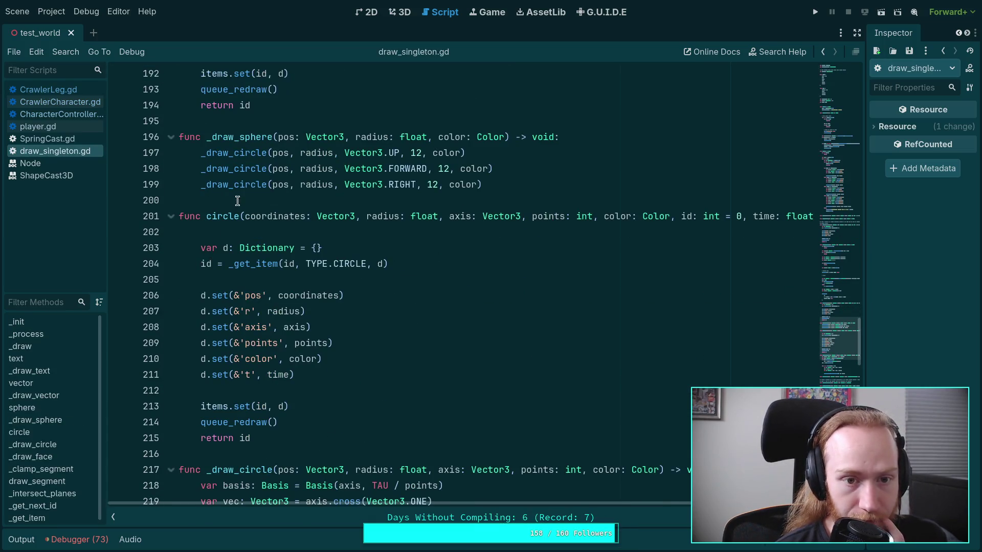
scroll(270, 172, "up", 4)
left_click(626, 329)
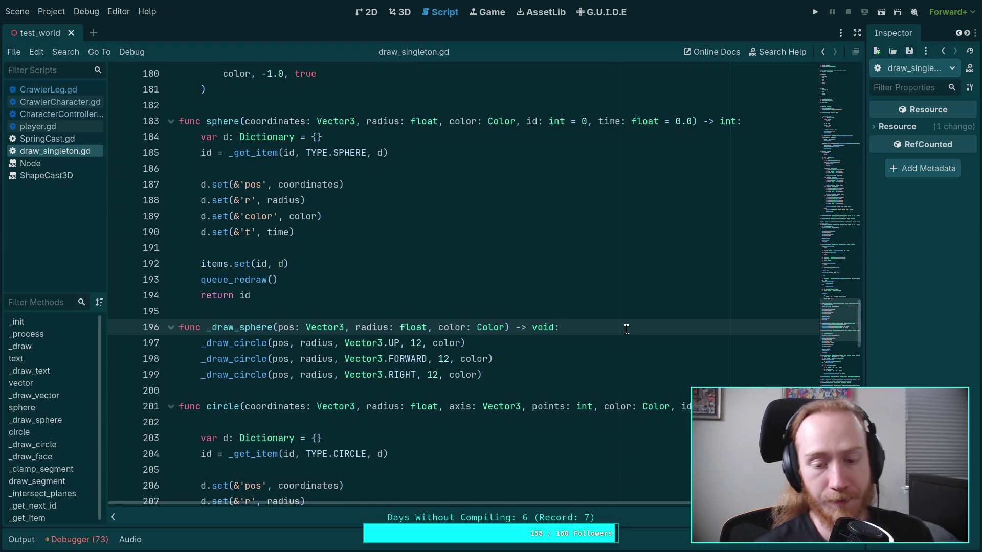
key("Return")
- Add 'if is_zero_approx(radius): return' as the first line of _draw_sphere
type("rad")
key("BackSpace")
key("BackSpace")
key("Escape")
type("_z")
key("Return")
type("radius")
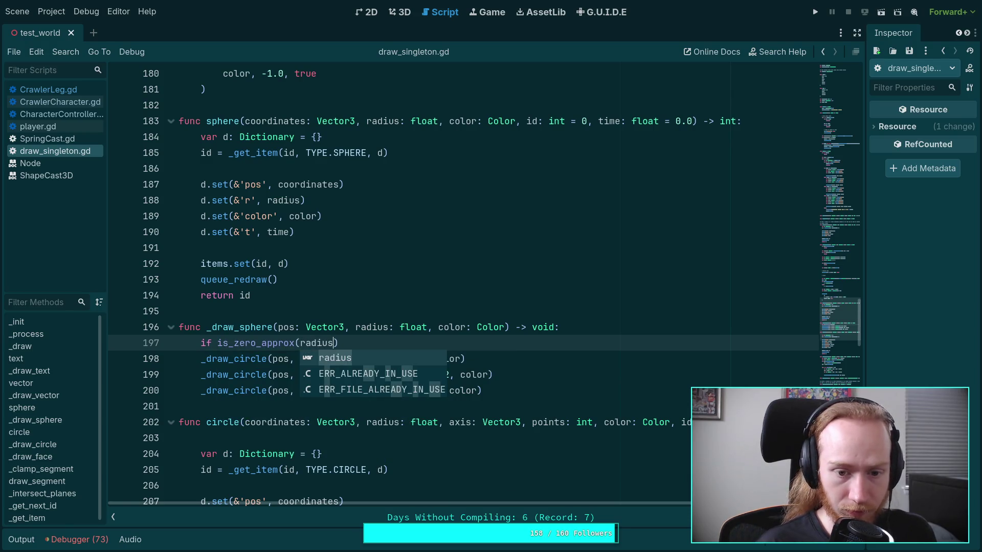
key("End")
type(":")
key("Return")
type("return")
key("Return")
- Save draw_singleton.gd and return to CrawlerLeg.gd
key("ctrl+s")
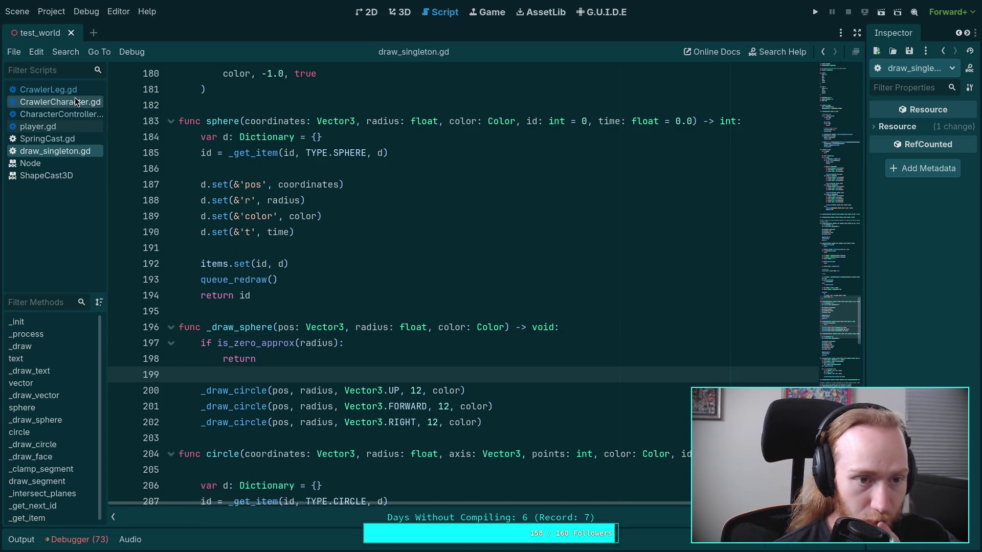
left_click(75, 101)
left_click(79, 91)
left_click(326, 391)
left_click(815, 12)
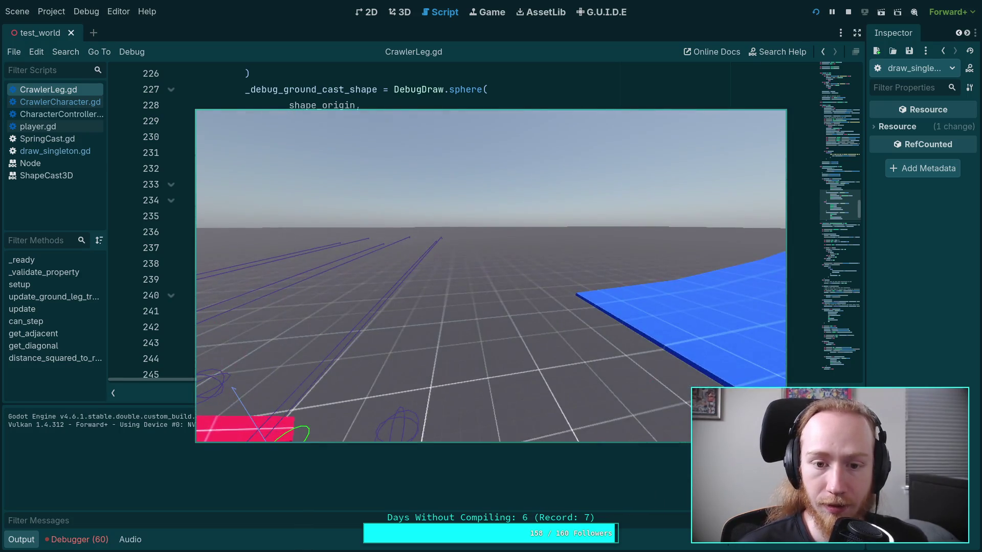
key("Escape")
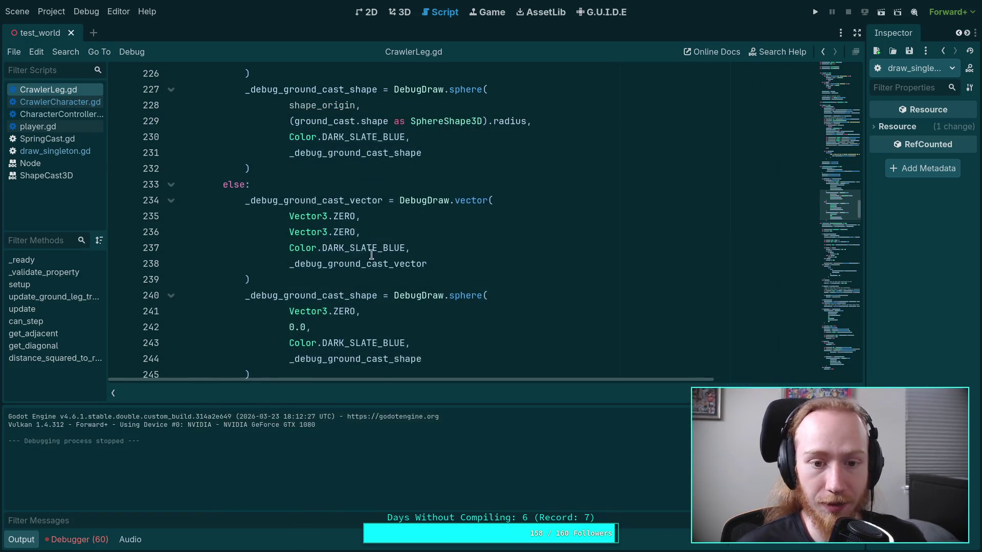
key("ctrl+j")
scroll(393, 341, "up", 5)
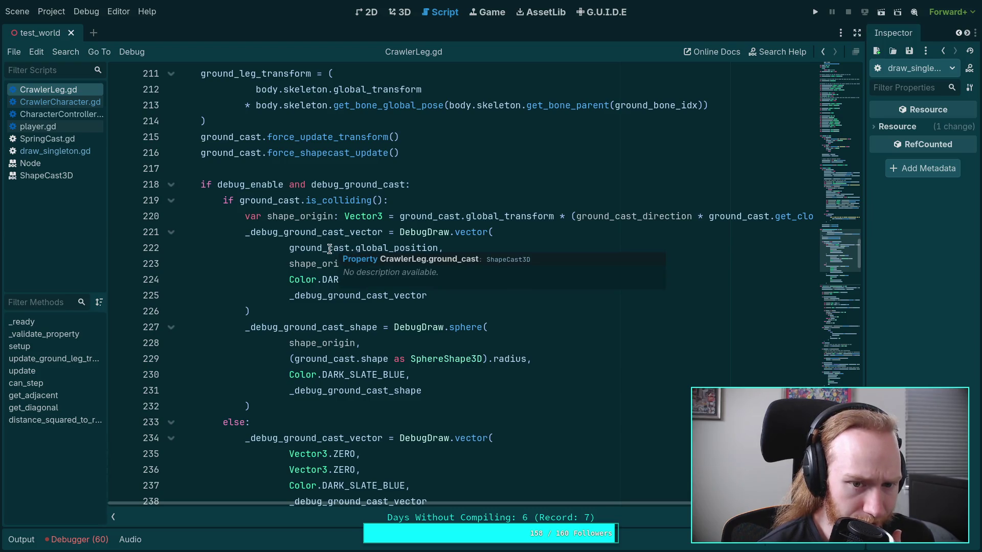
scroll(296, 263, "up", 1)
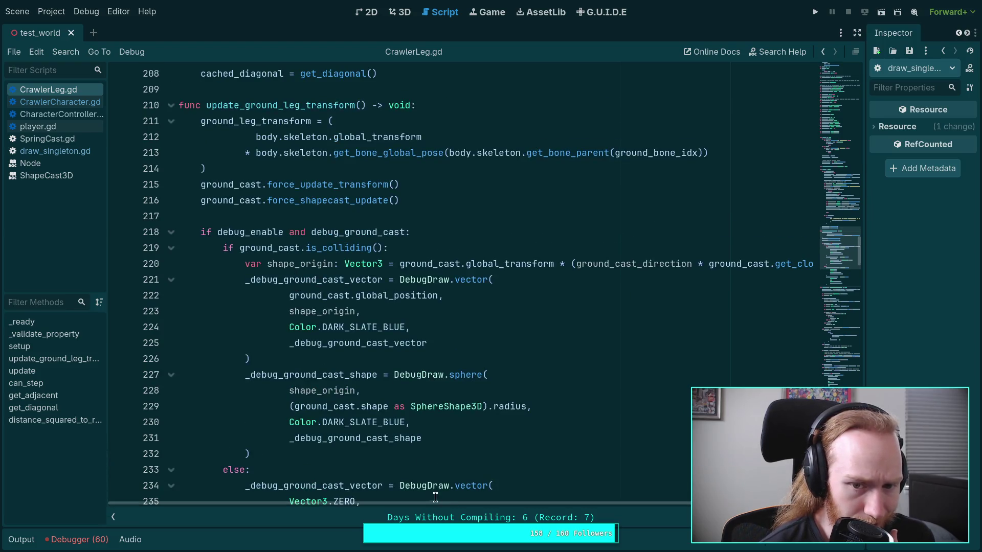
mouse_move(455, 501)
left_mouse_down()
mouse_move(615, 498)
mouse_move(485, 482)
mouse_move(554, 489)
left_mouse_up()
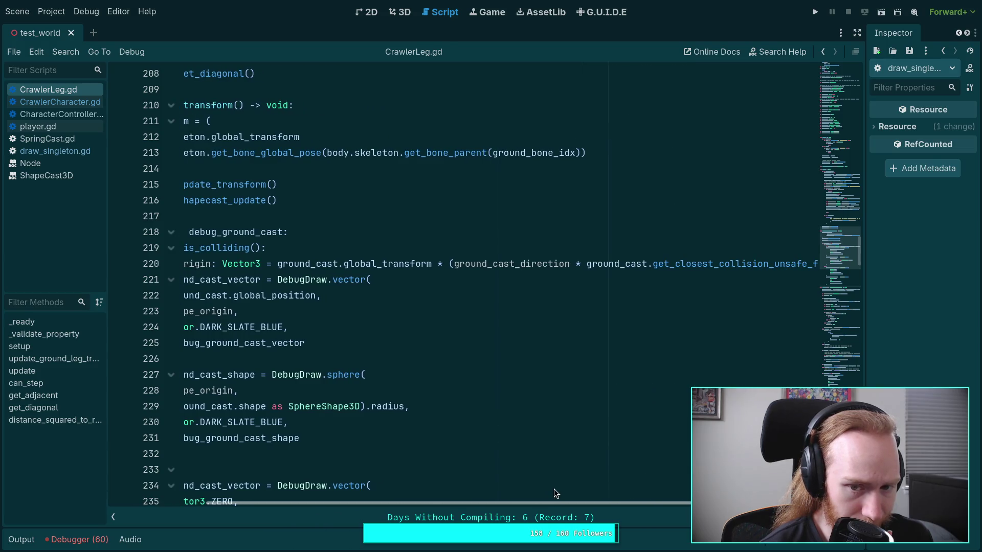
left_click(814, 12)
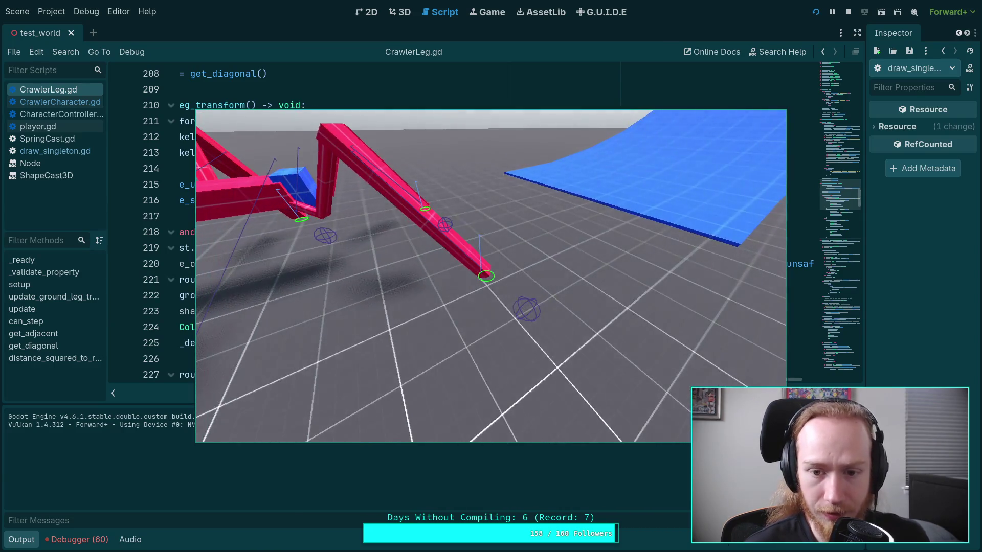
left_click(848, 14)
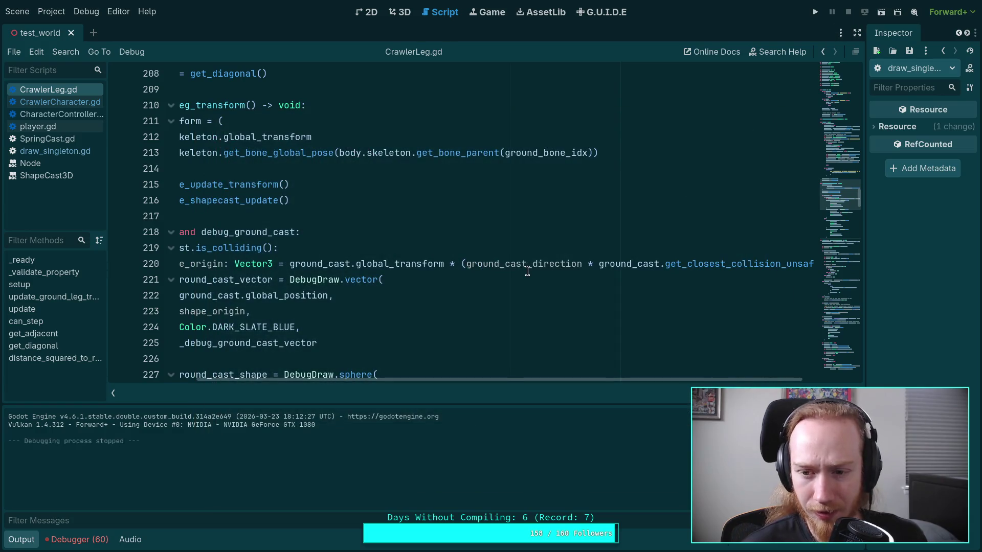
mouse_move(581, 378)
left_mouse_down()
mouse_move(593, 370)
mouse_move(490, 378)
left_mouse_up()
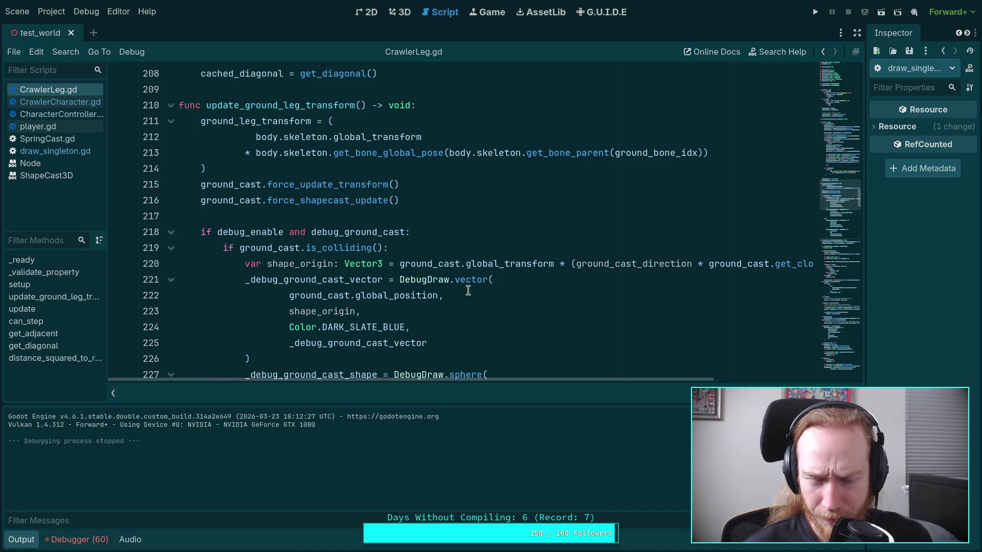
scroll(466, 283, "down", 1)
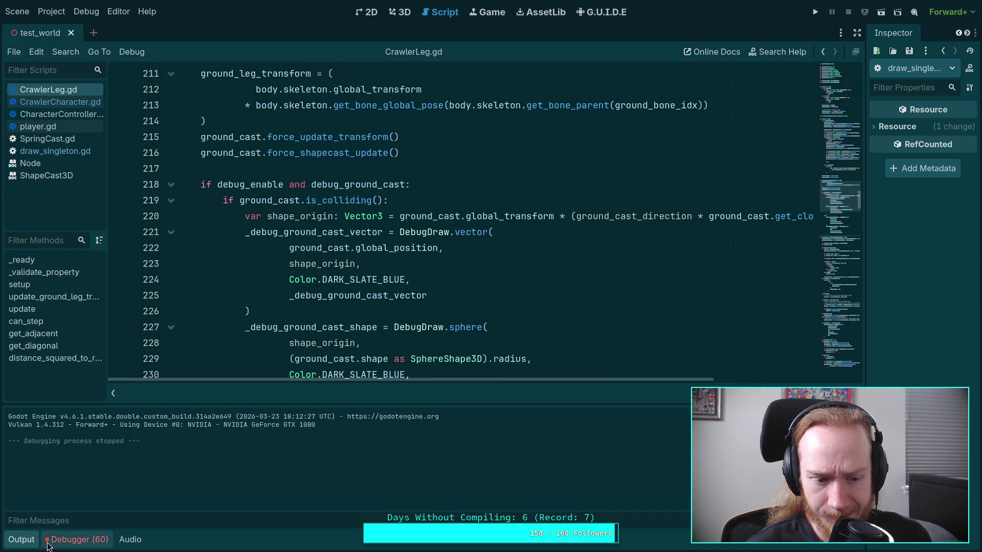
left_click(25, 540)
left_click_drag(396, 504, 580, 504)
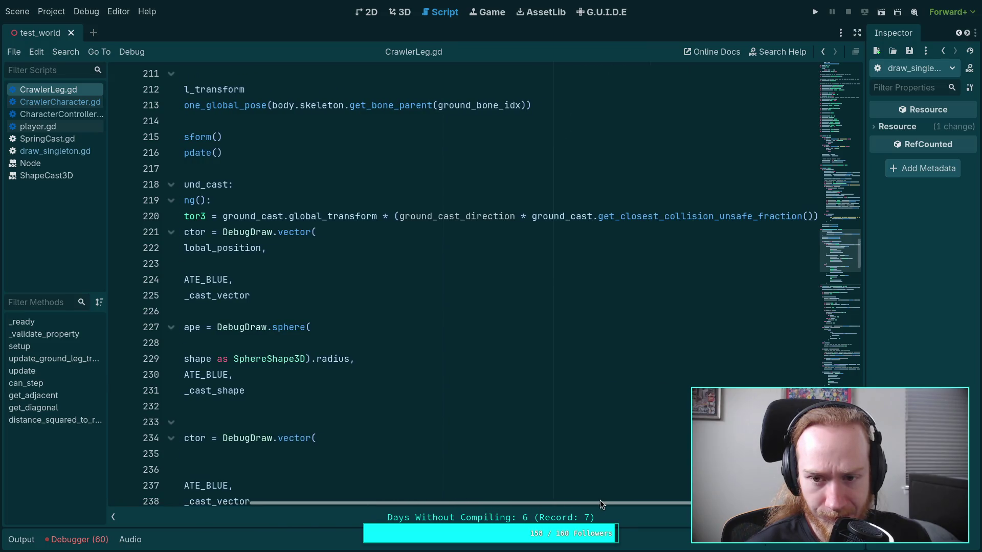
left_click(730, 217)
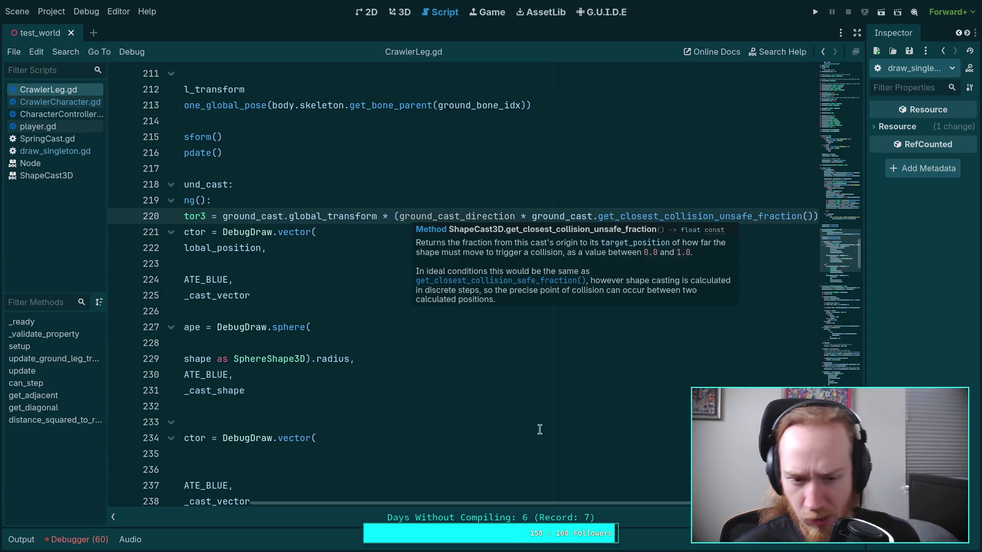
key("BackSpace")
key("BackSpace")
key("ctrl+s")
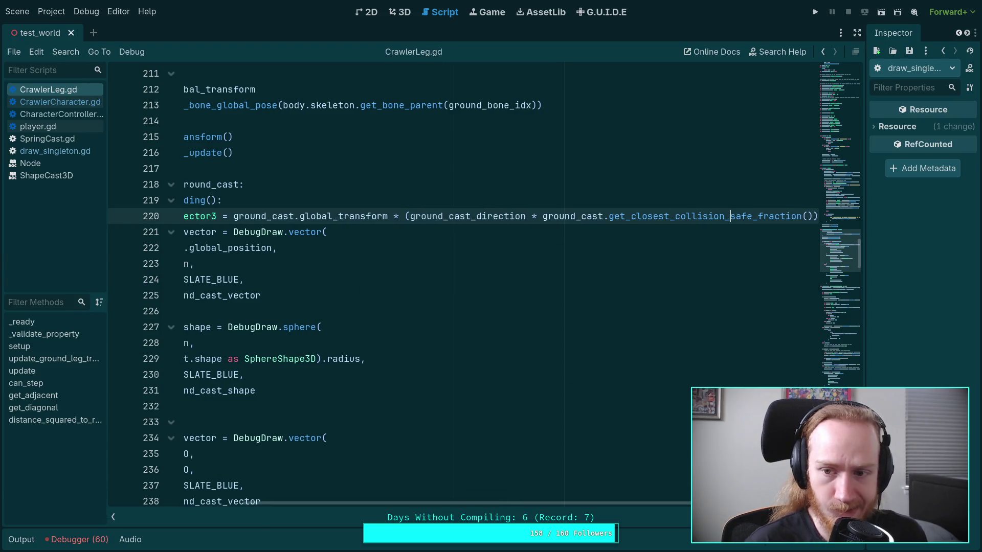
left_click(815, 12)
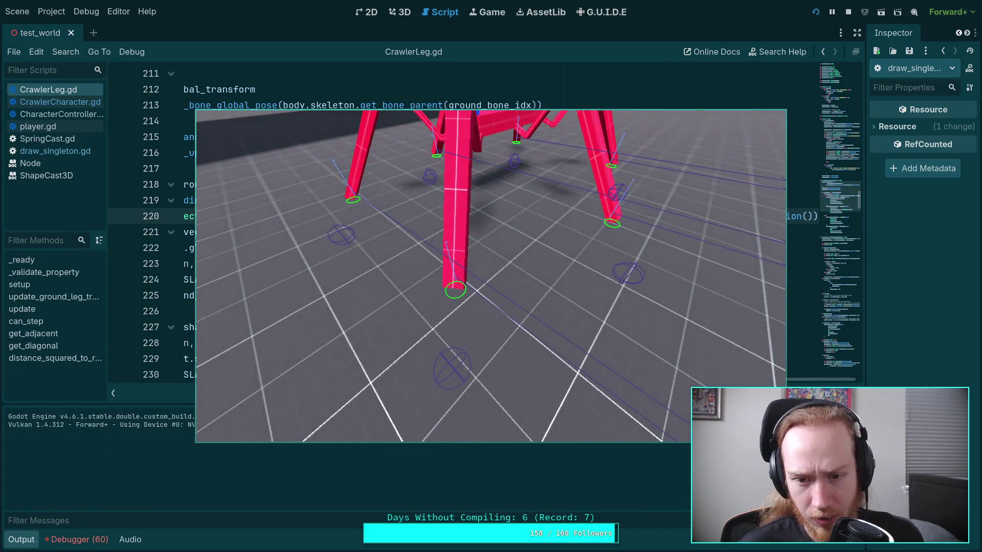
left_click(847, 13)
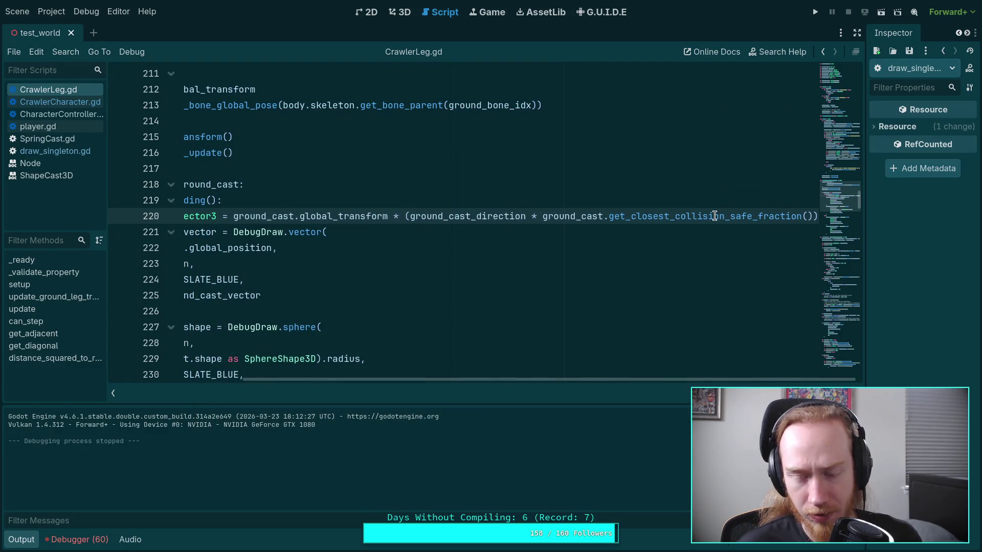
left_click(730, 216)
type("un")
key("ctrl+s")
key("Escape")
scroll(375, 359, "left", 5)
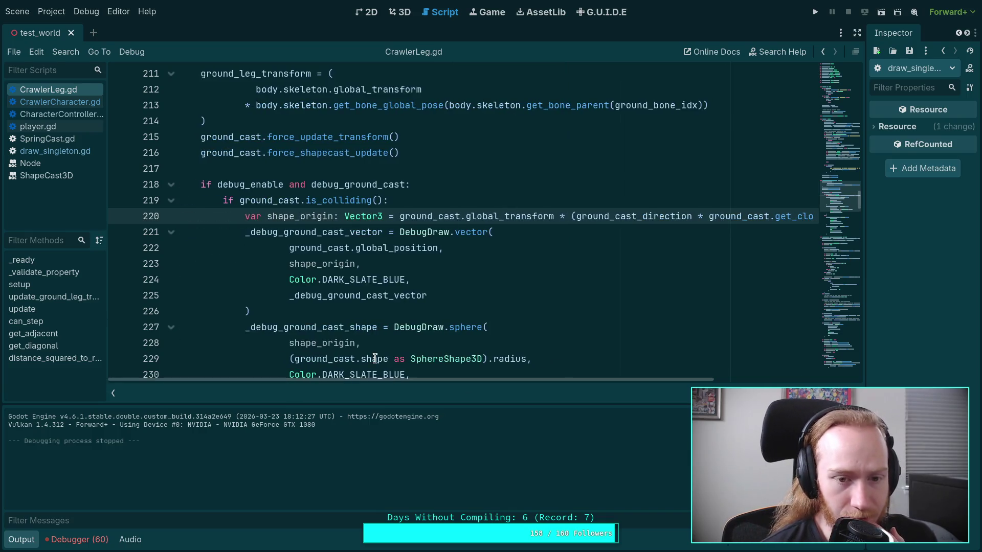
left_click(29, 533)
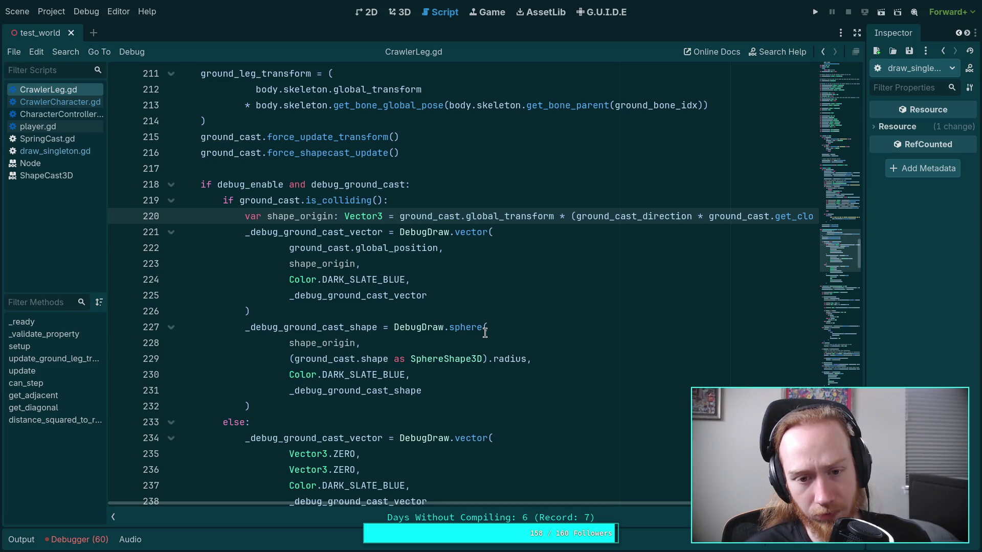
mouse_move(471, 233)
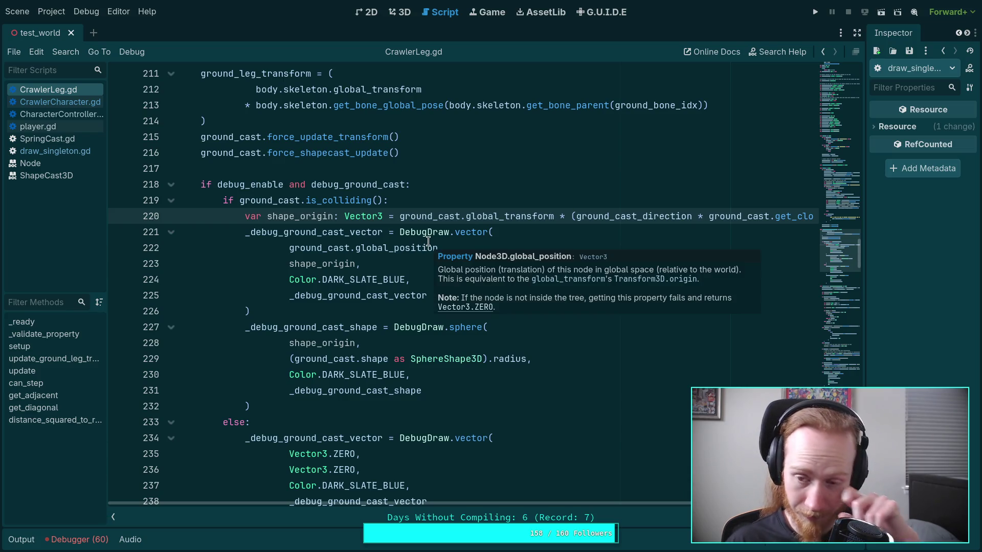
left_click_drag(424, 217, 570, 217)
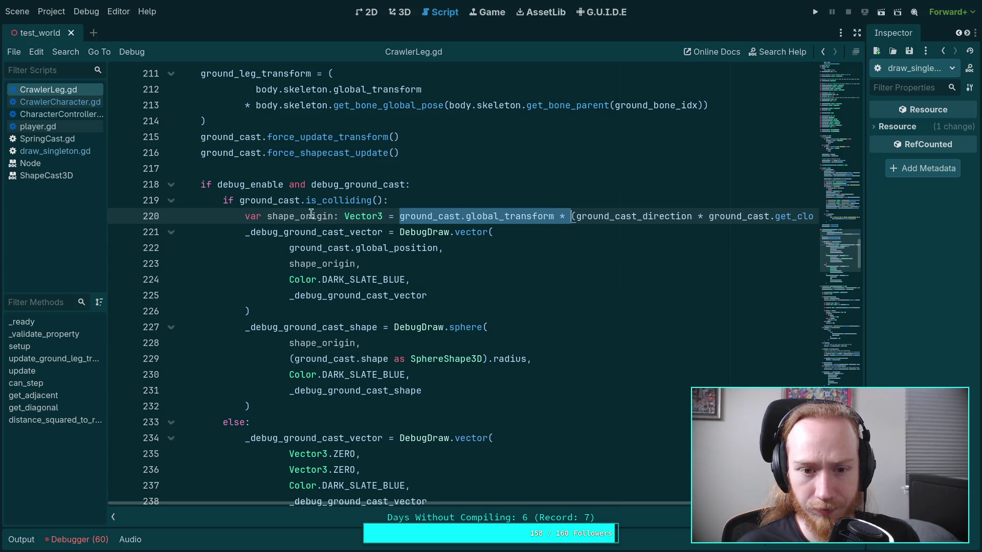
key("BackSpace")
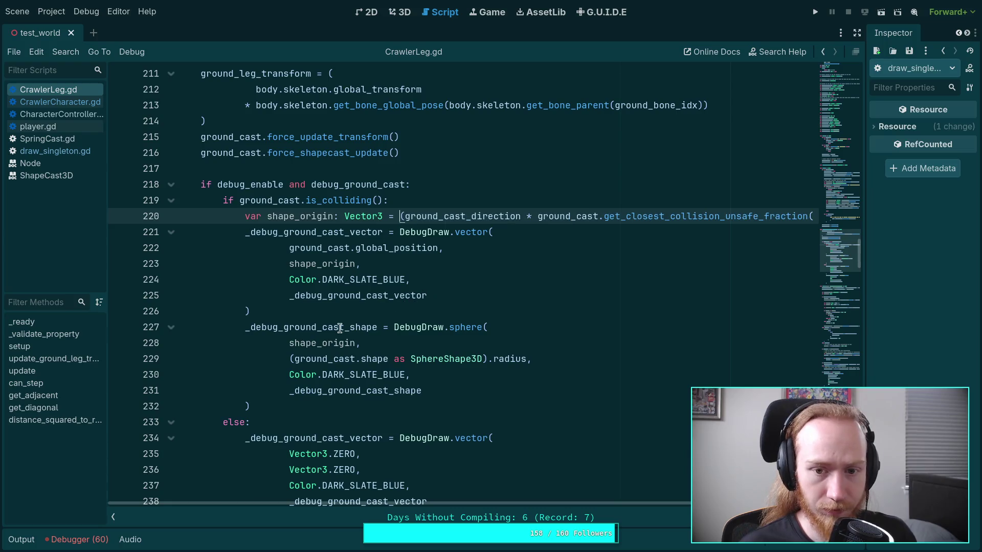
- Apply 'ground_cast.global_transform *' before shape_origin in the sphere call, drop line 220's extra parentheses, and save
left_click(292, 342)
type("ground_cast.global_transform *")
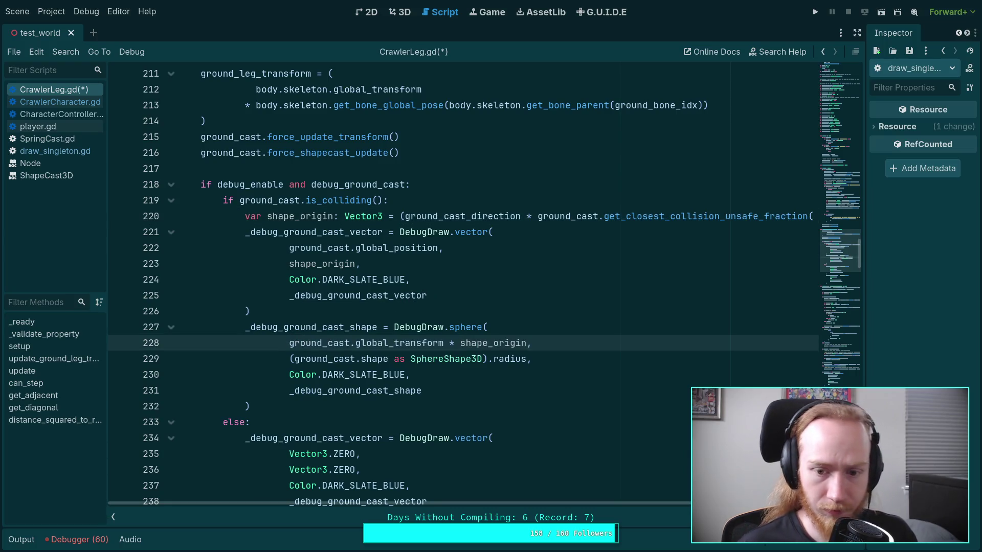
left_click(406, 217)
key("BackSpace")
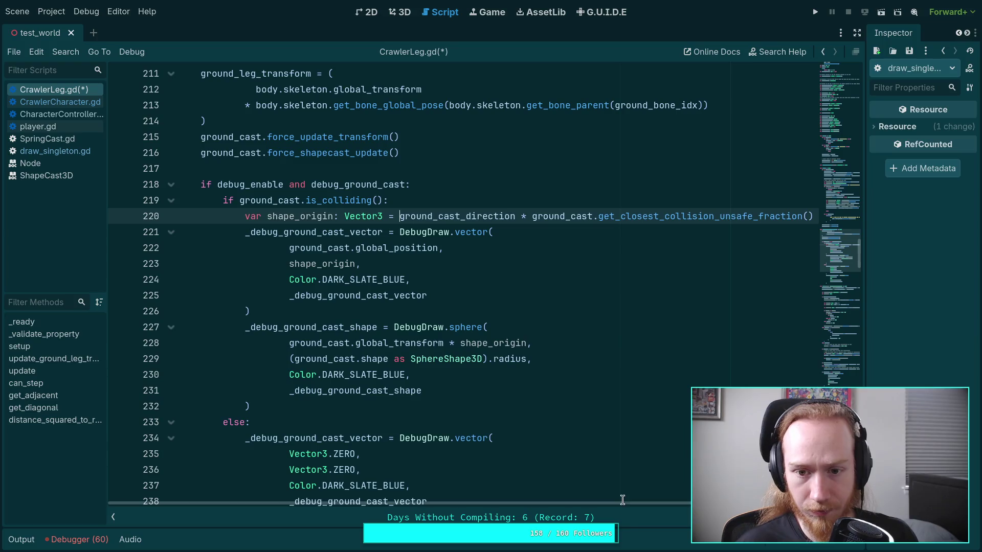
left_click_drag(621, 503, 654, 503)
left_click(787, 216)
key("BackSpace")
key("ctrl+s")
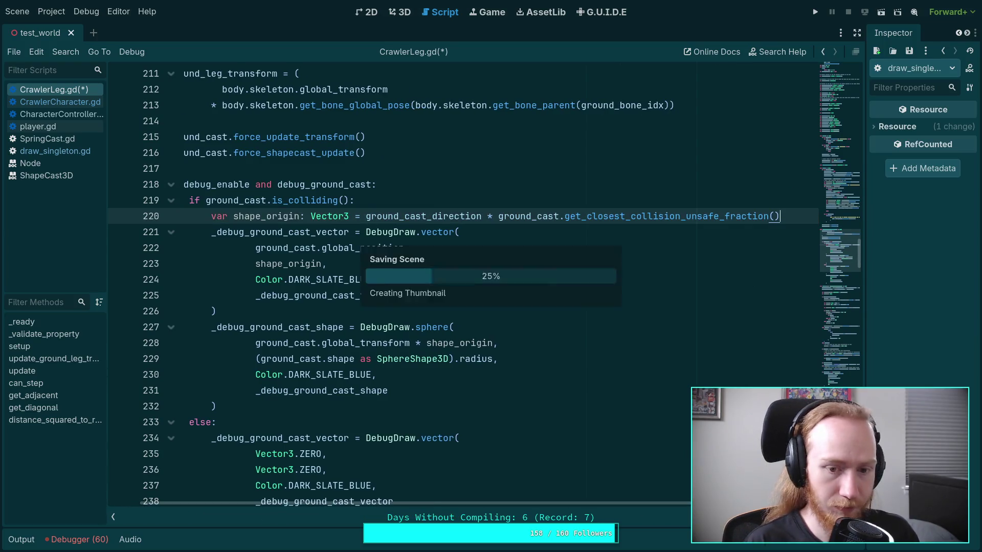
- Run the game to test the change, then stop it
key("F5")
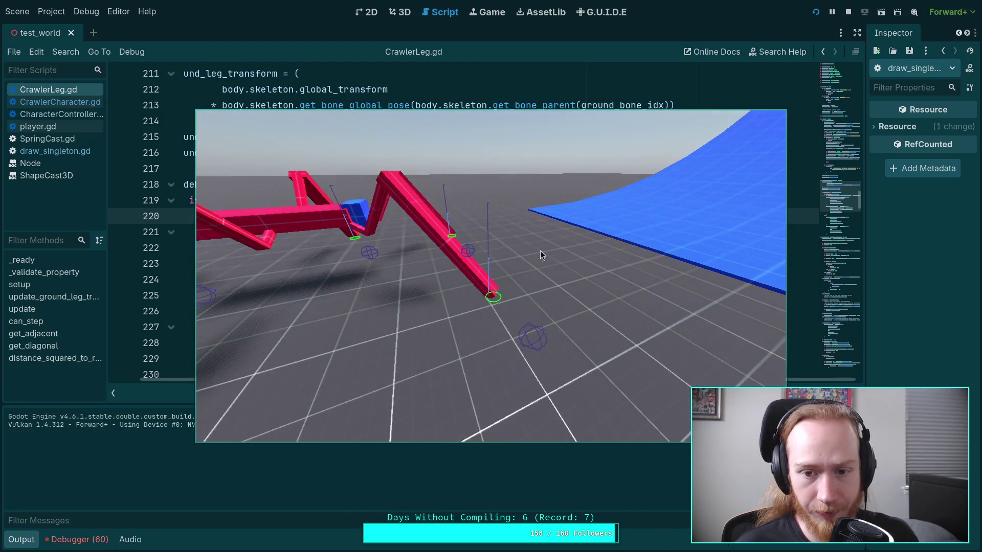
key("F8")
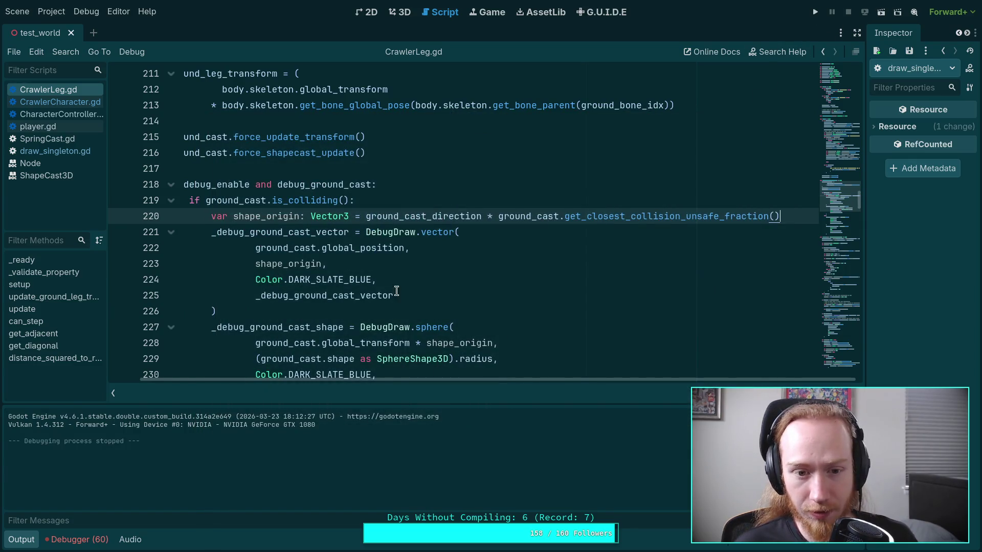
scroll(396, 290, "down", 1)
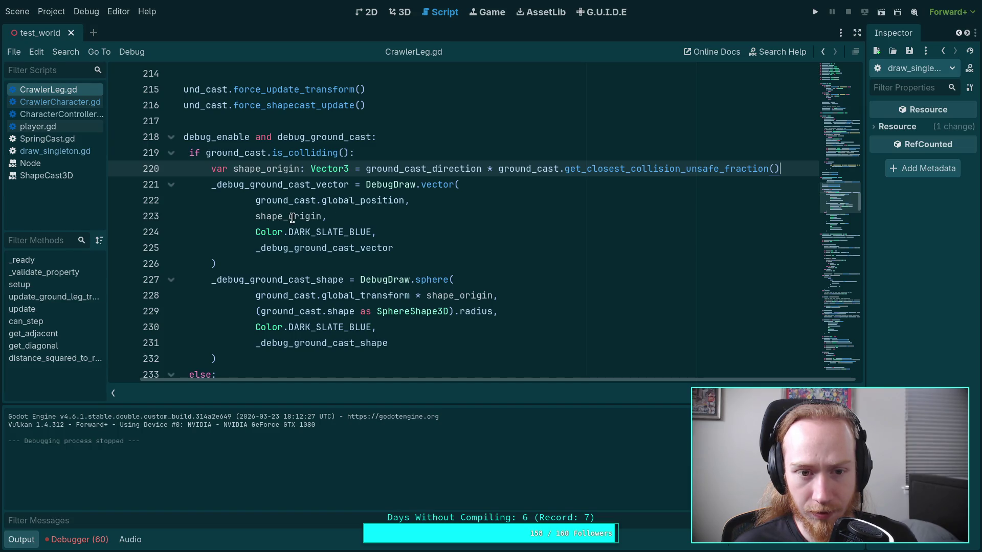
mouse_move(292, 218)
mouse_move(289, 186)
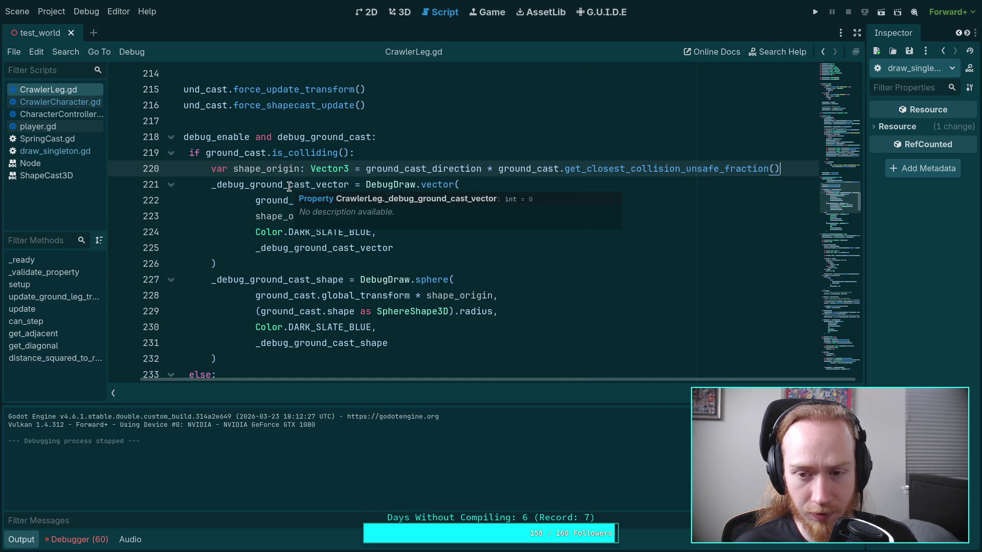
mouse_move(414, 173)
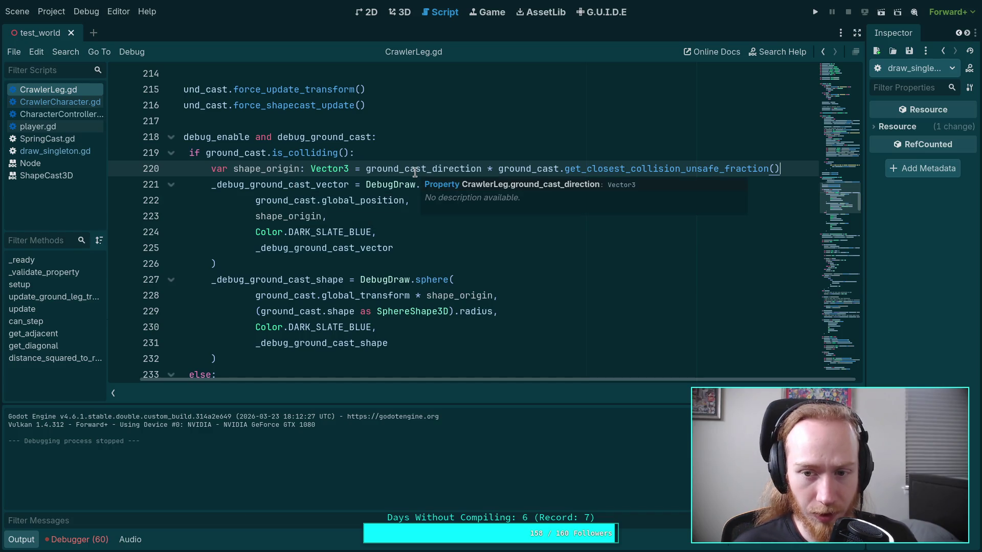
scroll(409, 309, "up", 2)
scroll(409, 309, "down", 2)
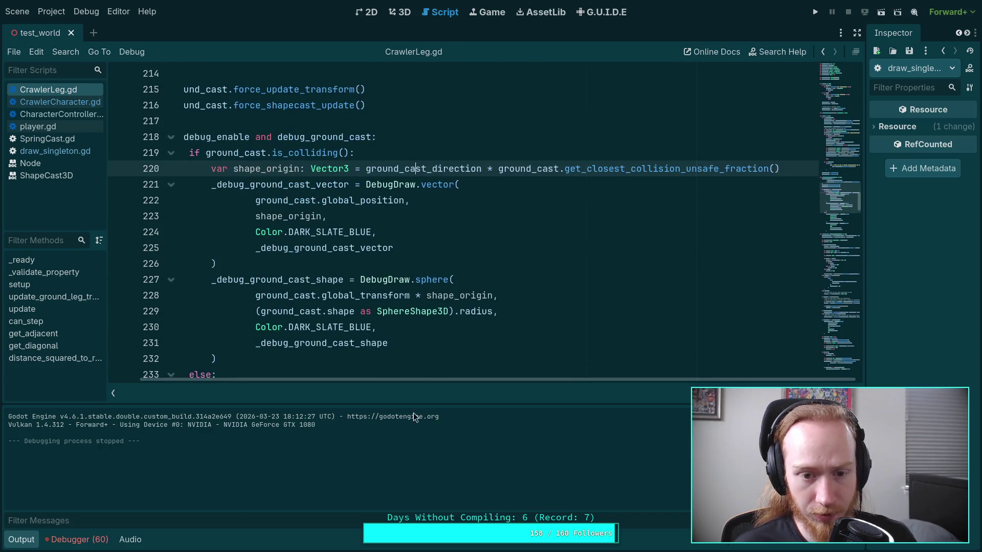
- Collapse the output panel and type empty parentheses before ground_cast_direction on line 220
left_click(10, 539)
left_click_drag(318, 504, 272, 500)
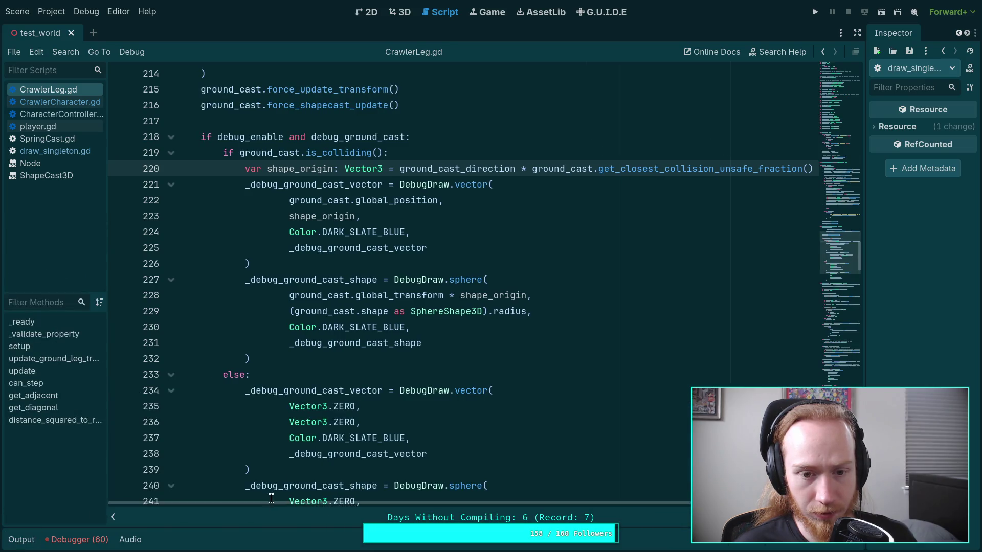
mouse_move(354, 386)
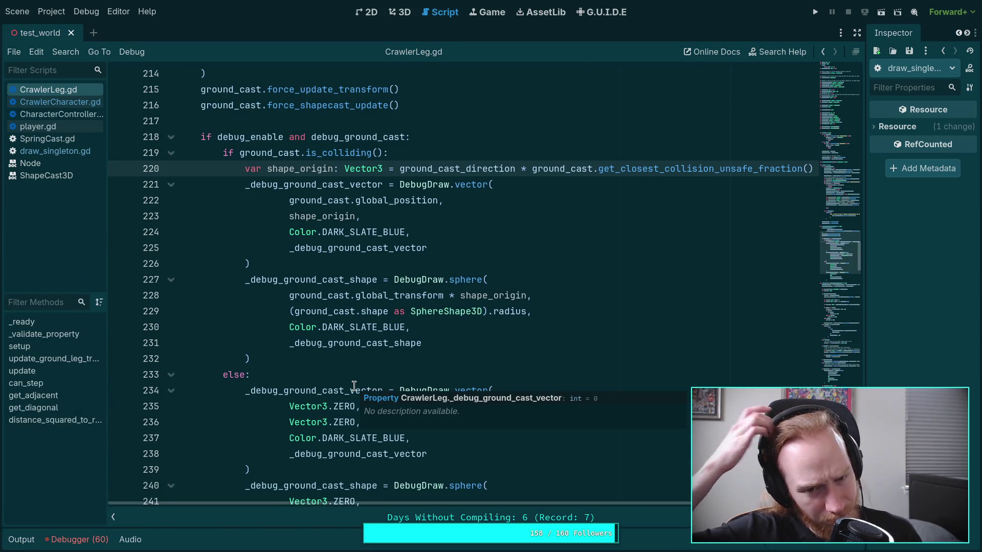
scroll(354, 386, "up", 1)
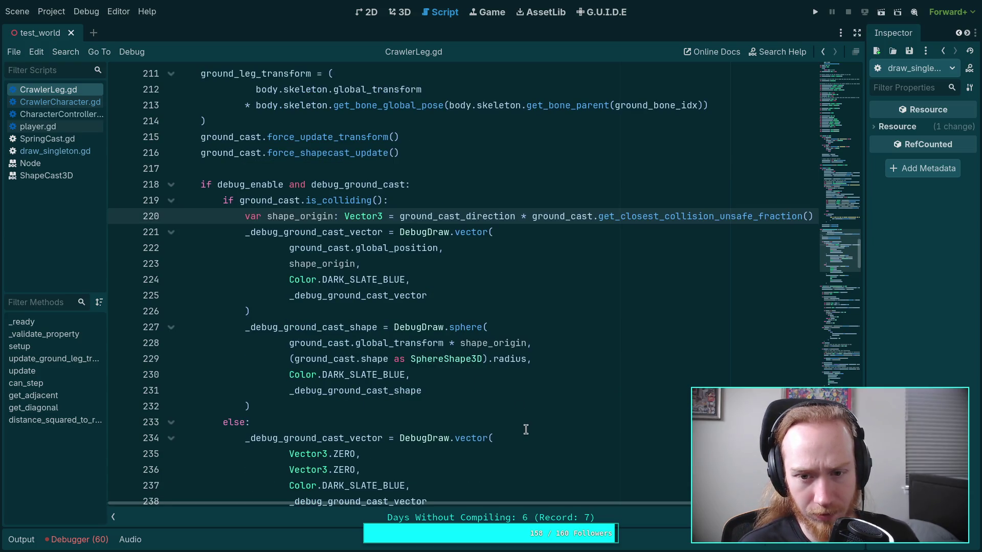
scroll(526, 427, "up", 1)
mouse_move(467, 264)
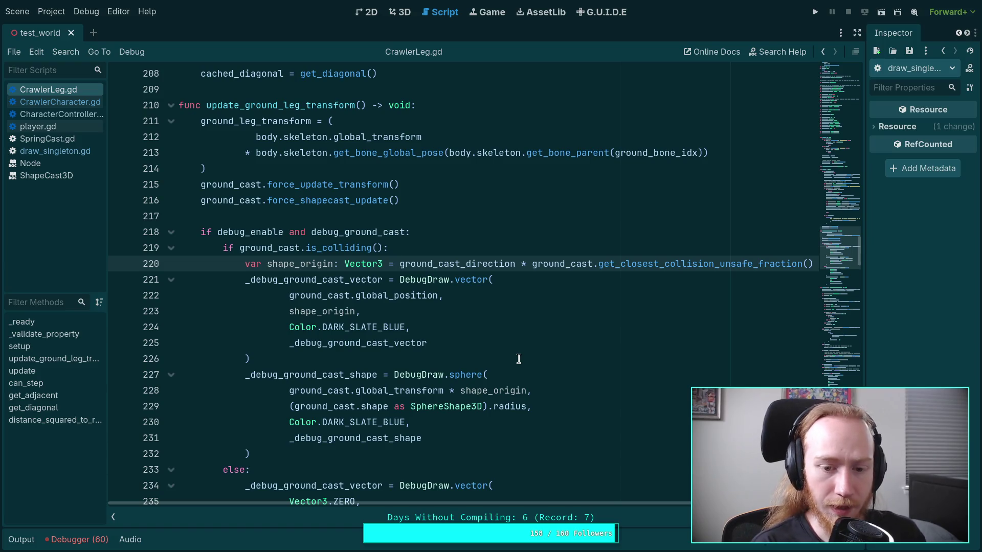
type("()")
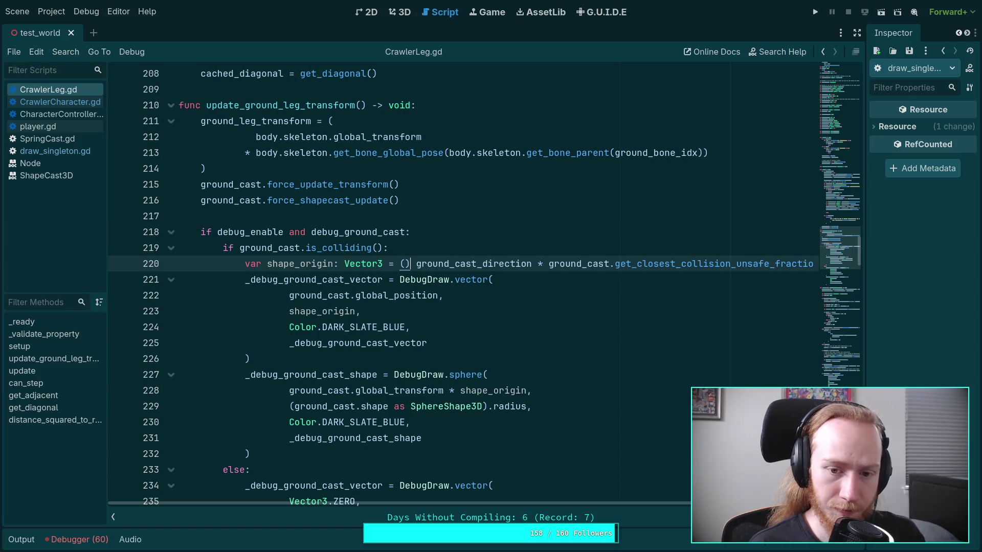
- Remove the wrapping parentheses from line 220's shape_origin expression
key("BackSpace")
key("BackSpace")
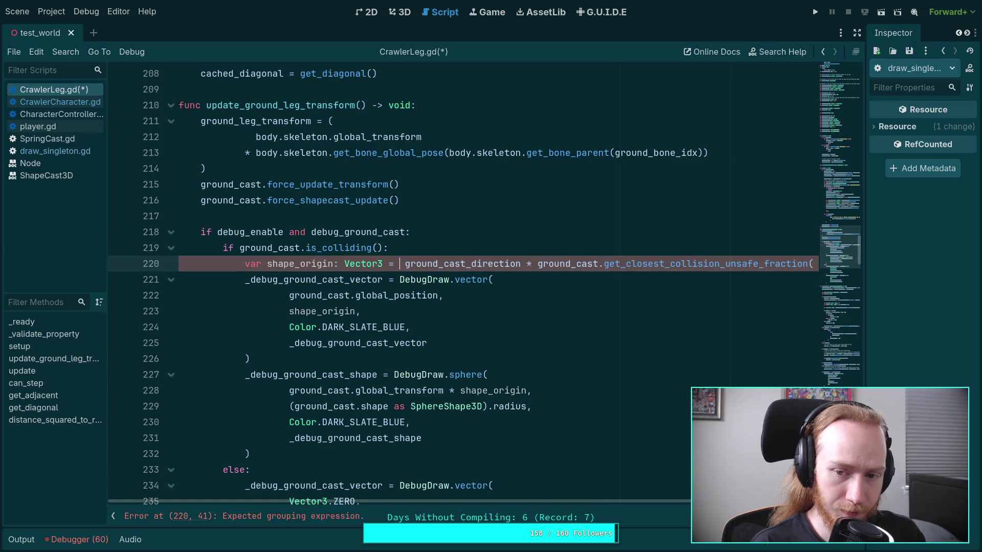
left_click_drag(405, 266, 844, 264)
type("(")
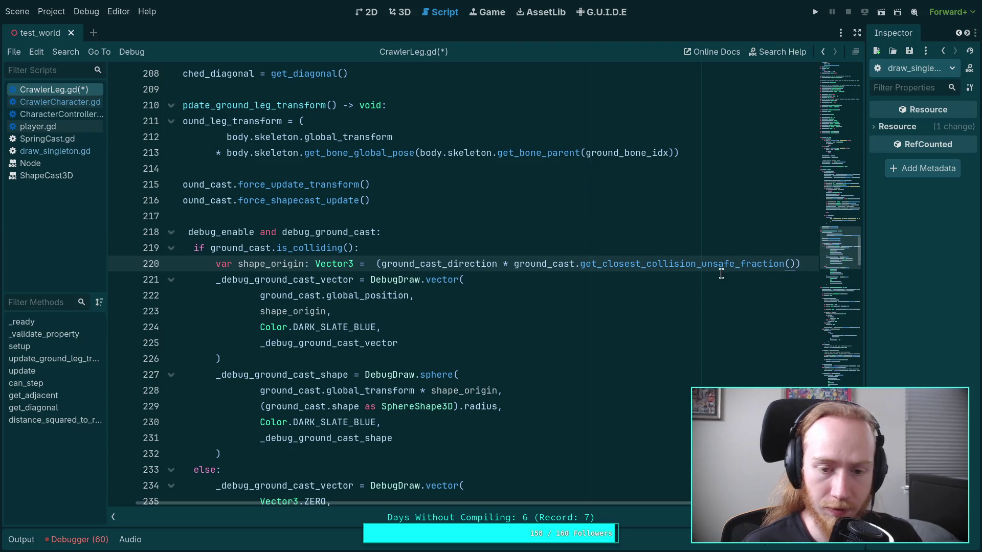
left_click(369, 264)
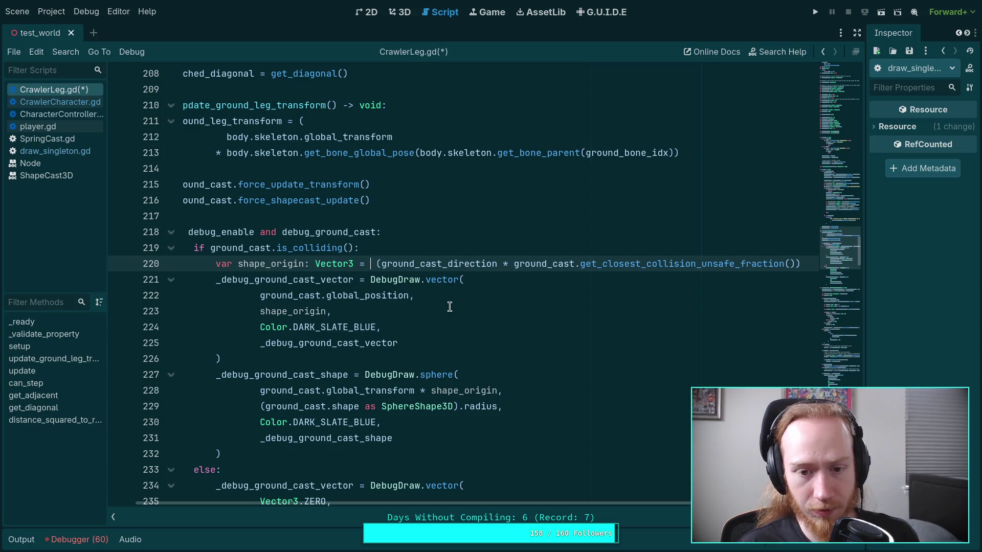
key("Delete")
key("End")
key("BackSpace")
- Prefix shape_origin on line 223 with 'ground_cast.global_basis *', save, and launch the game
left_click(271, 310)
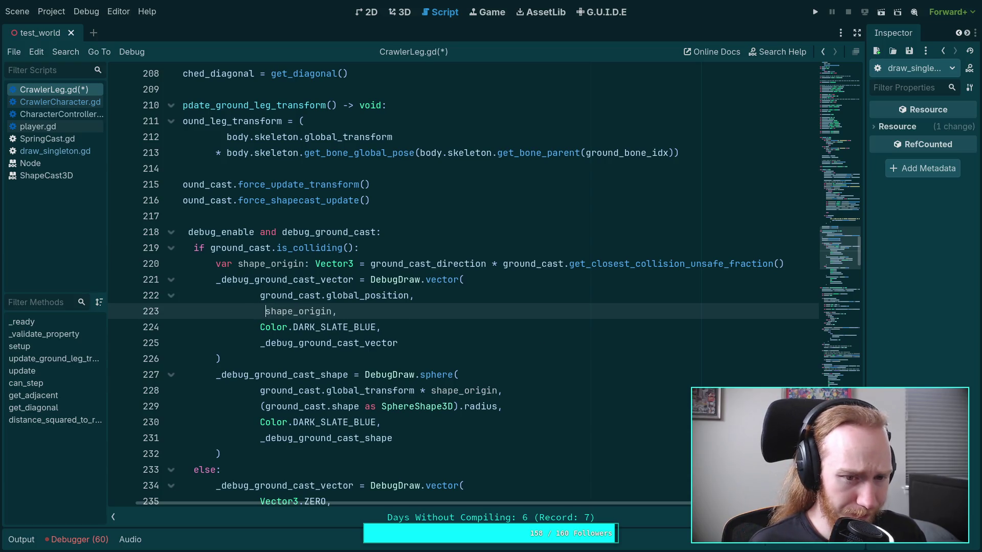
type("ground_cast")
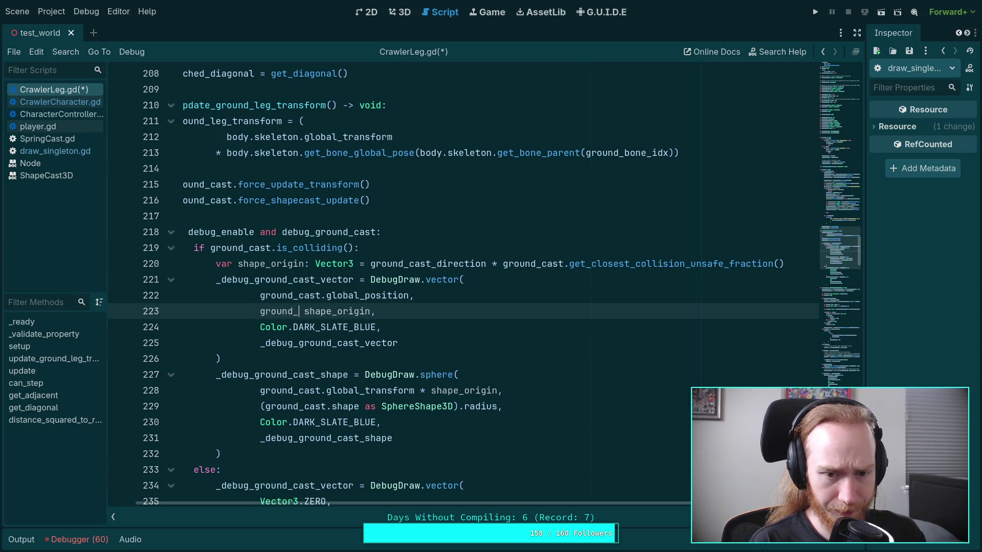
type(".b")
key("Return")
type("*")
key("ctrl+s")
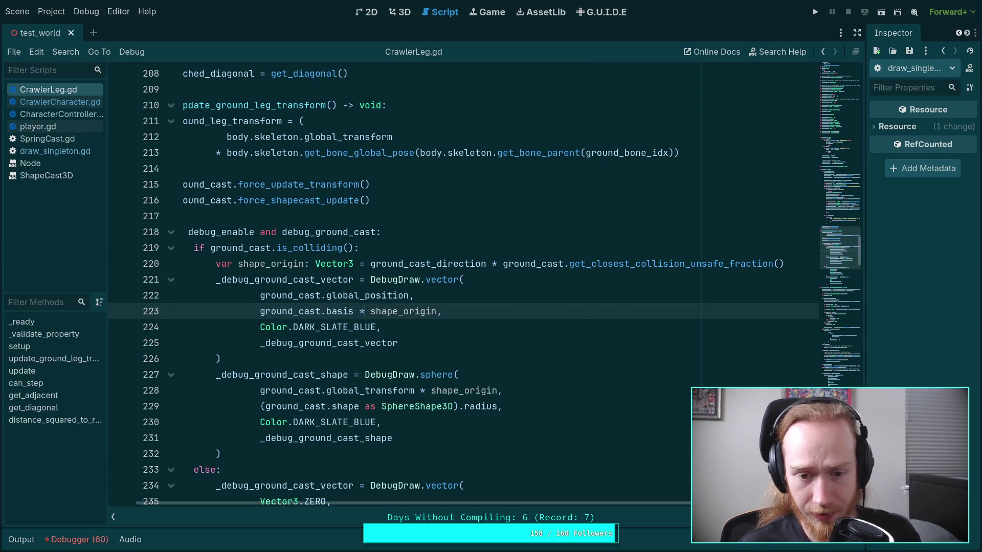
left_click(325, 312)
type("global")
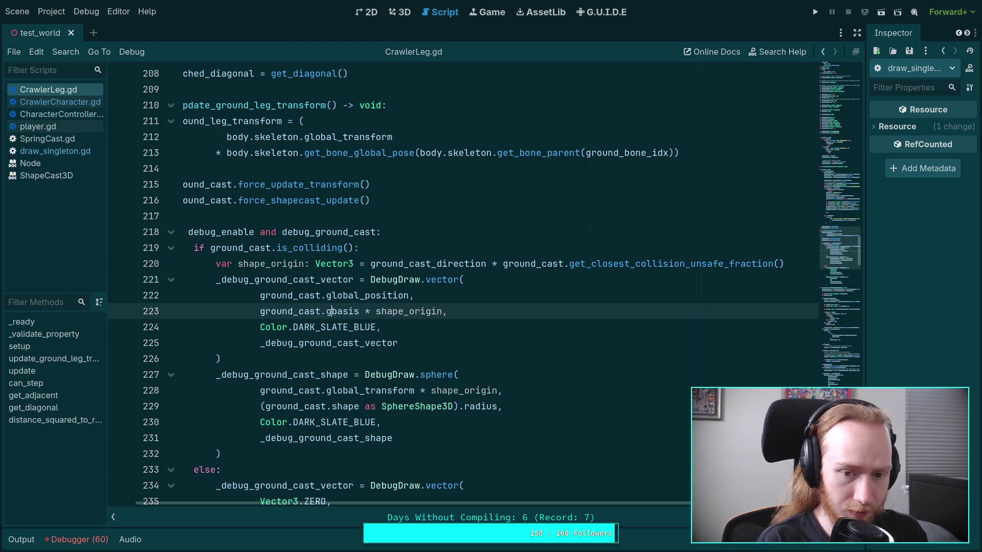
type("_")
key("ctrl+s")
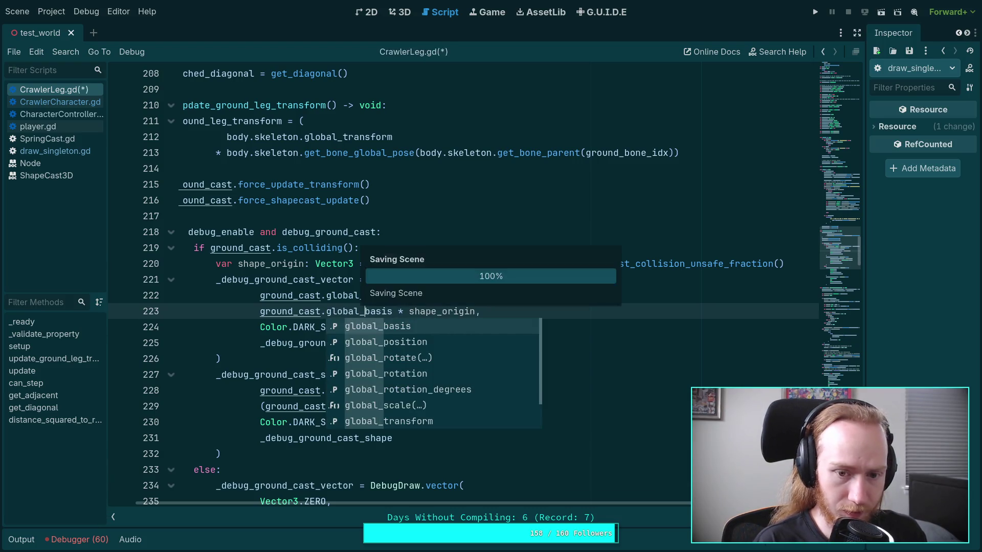
left_click(499, 247)
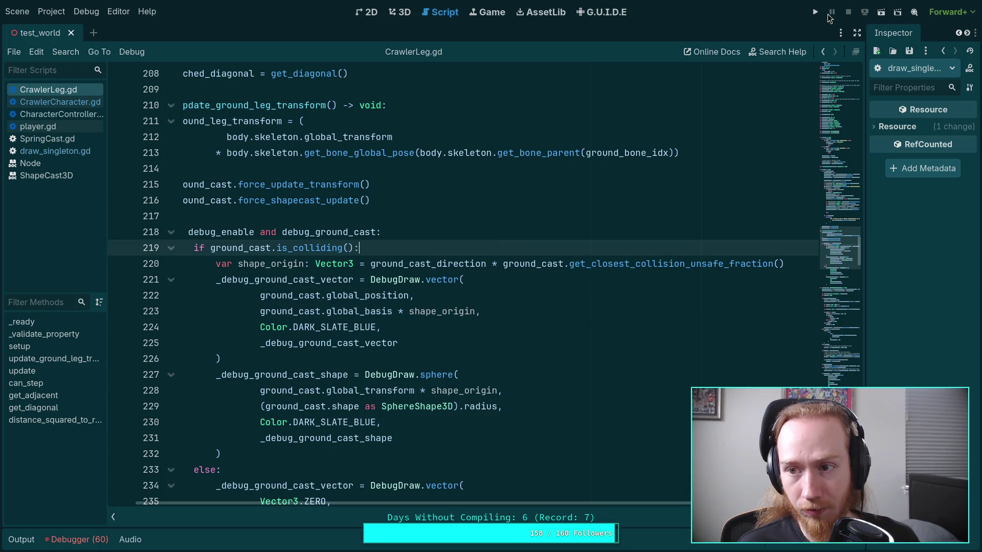
left_click(815, 12)
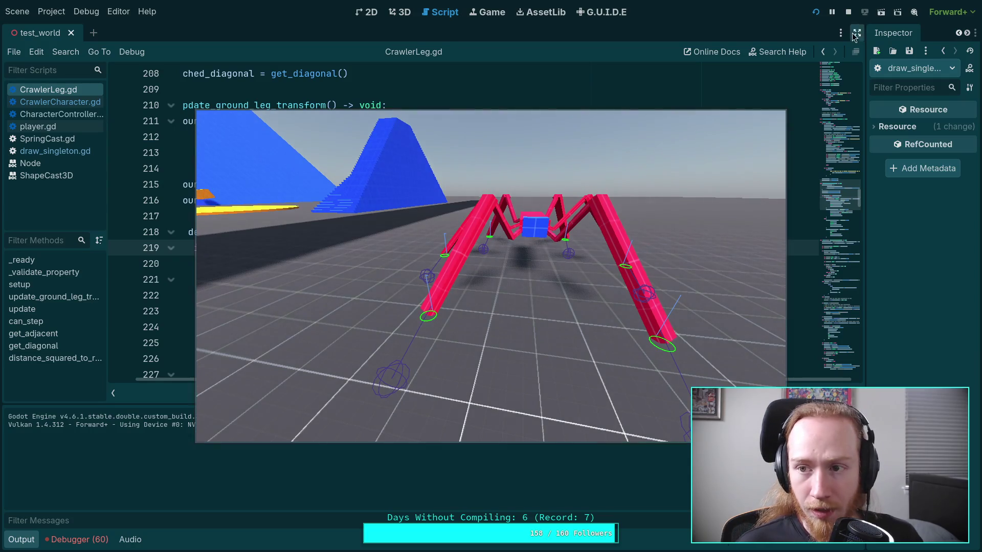
- Restart the game, stop it, and inspect the unsafe fraction method name in the code
left_click(848, 12)
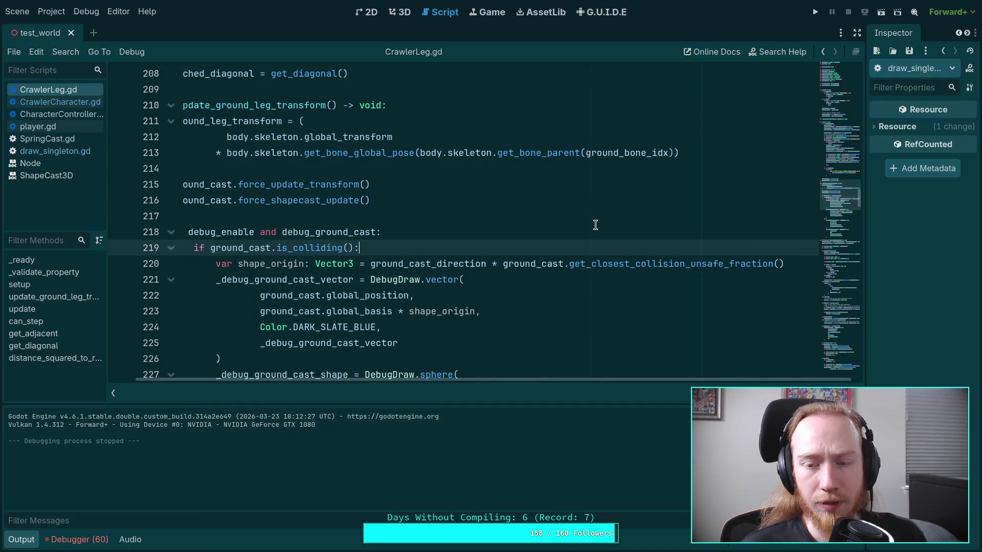
left_click(815, 10)
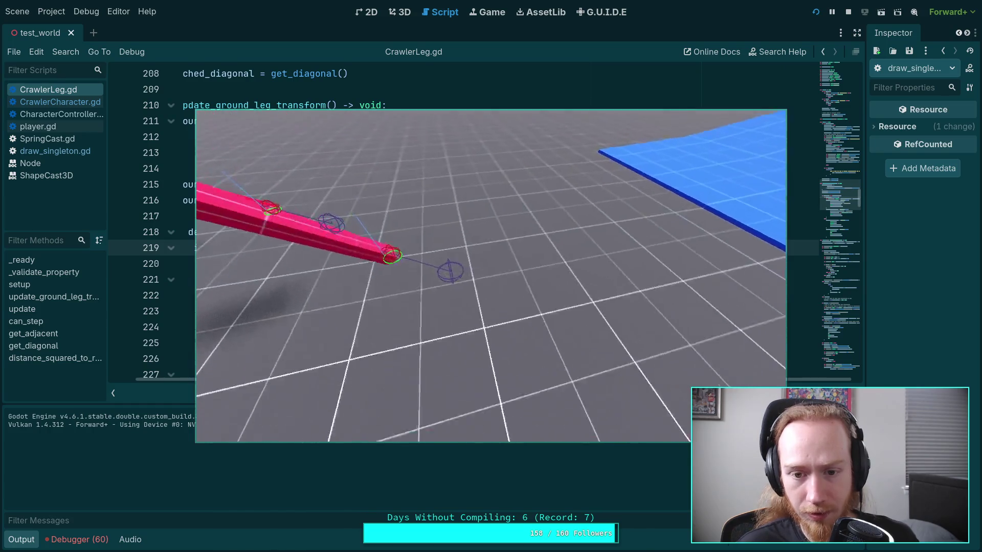
left_click(848, 12)
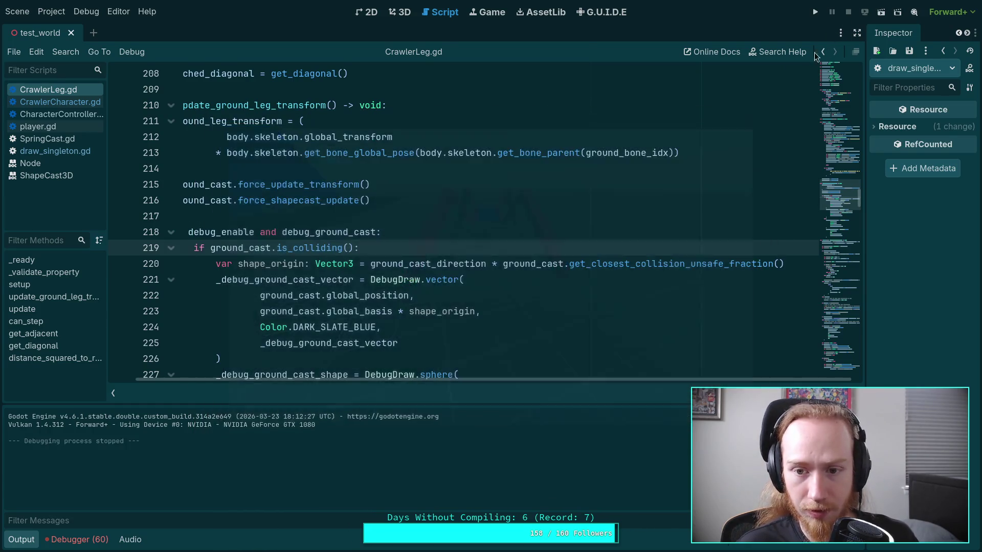
left_click(693, 264)
left_click(700, 265, "shift")
scroll(482, 379, "left", 1)
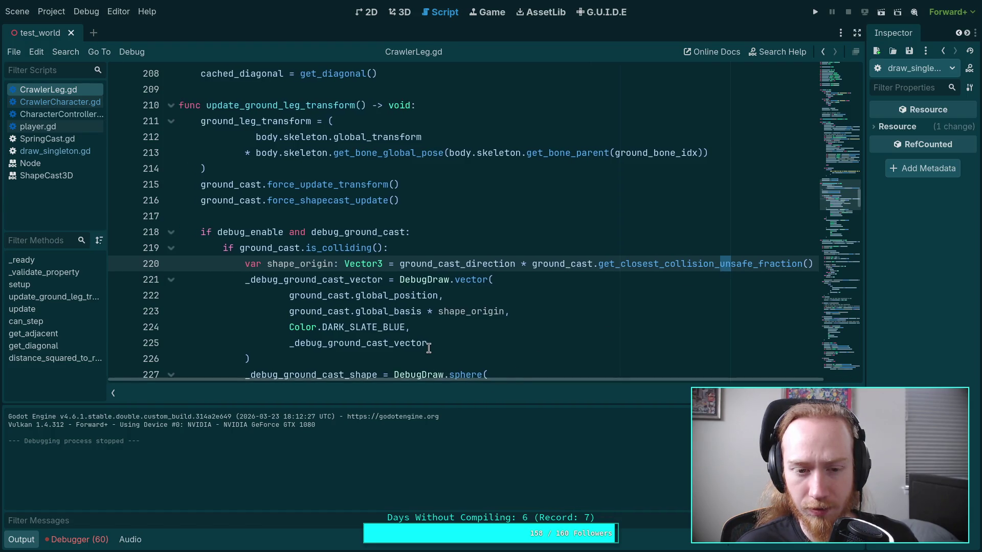
scroll(428, 348, "down", 2)
- Run the game, walk the spider forward, step physics tick by tick, then stop
key("F5")
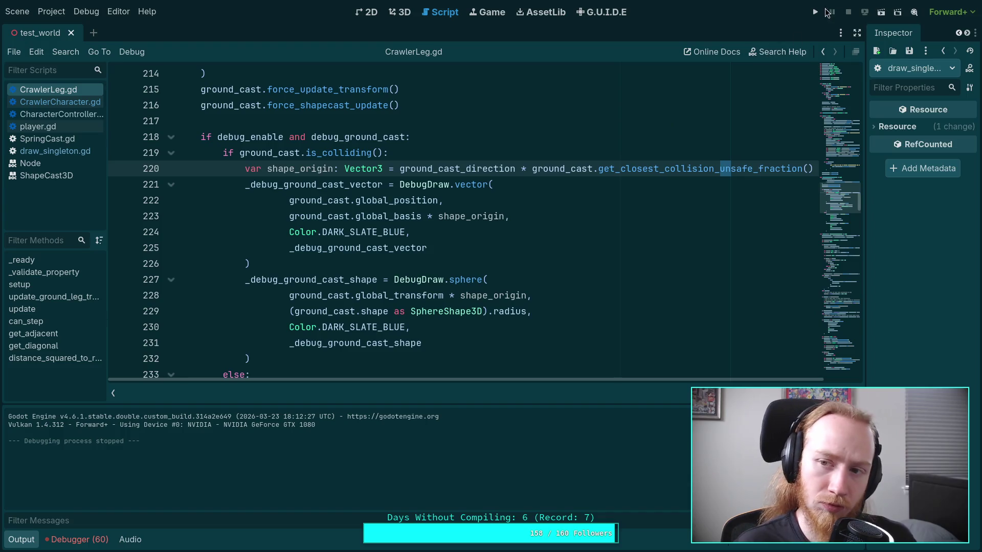
key("w")
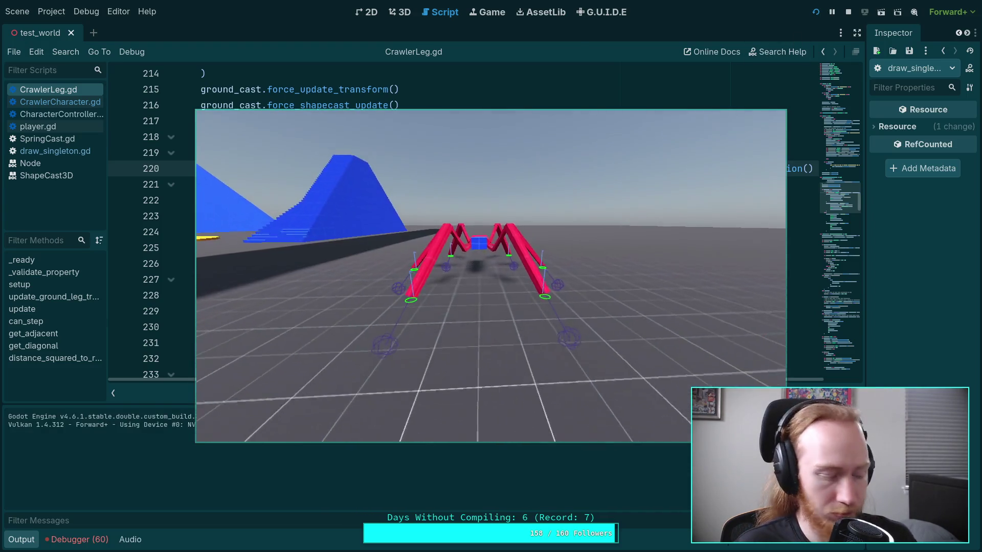
key("period")
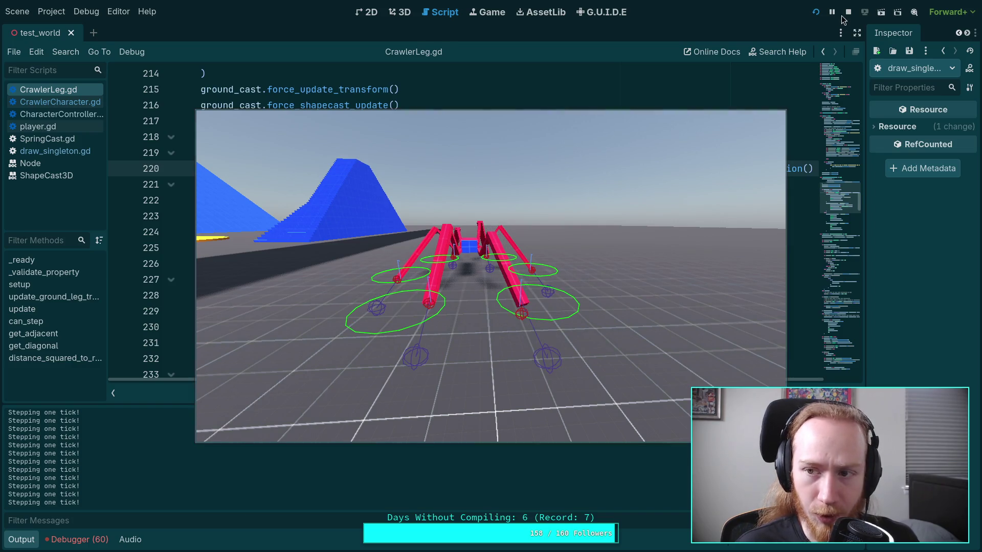
key("F8")
scroll(460, 220, "up", 3)
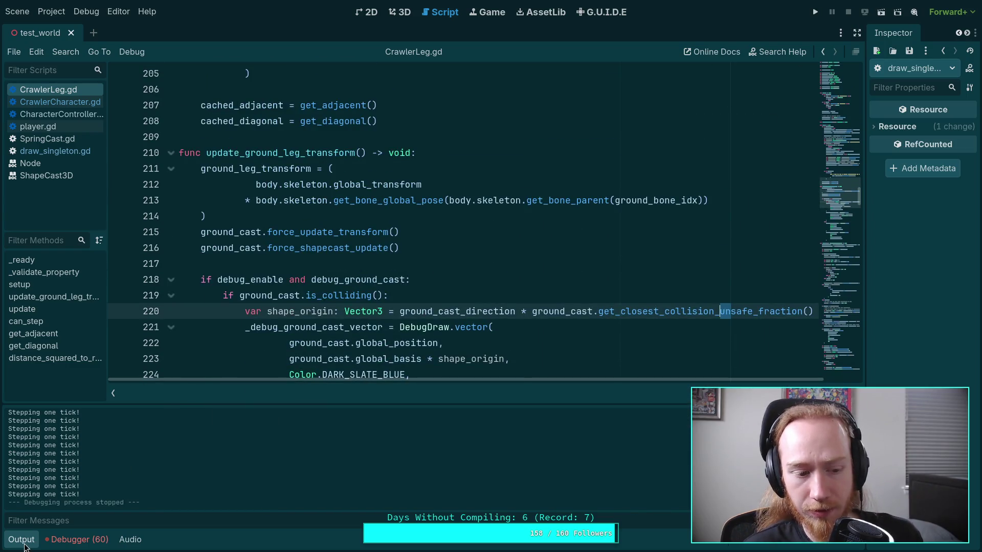
- Hide the output log and examine the shape_origin expression and its collision-fraction call
left_click(22, 539)
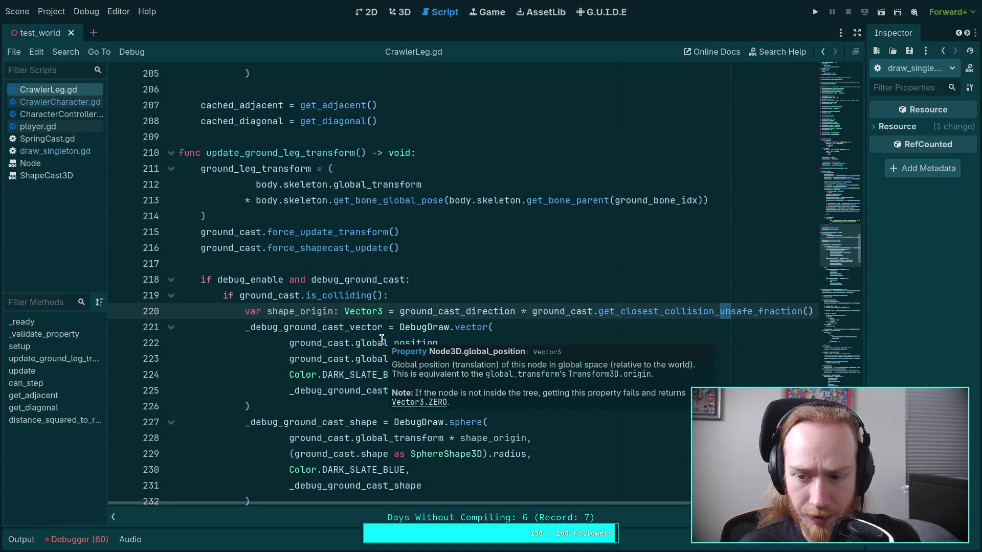
scroll(429, 377, "down", 2)
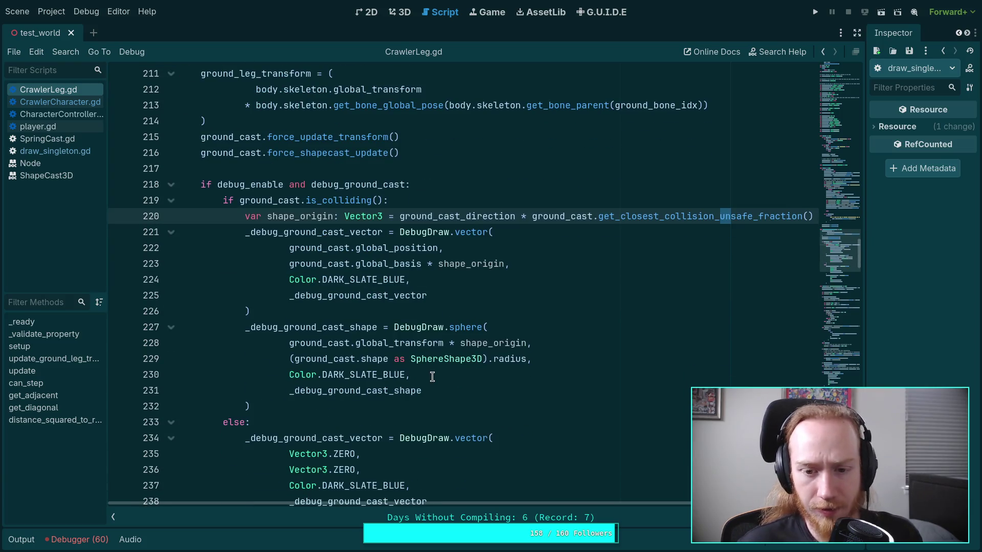
double_click(440, 344)
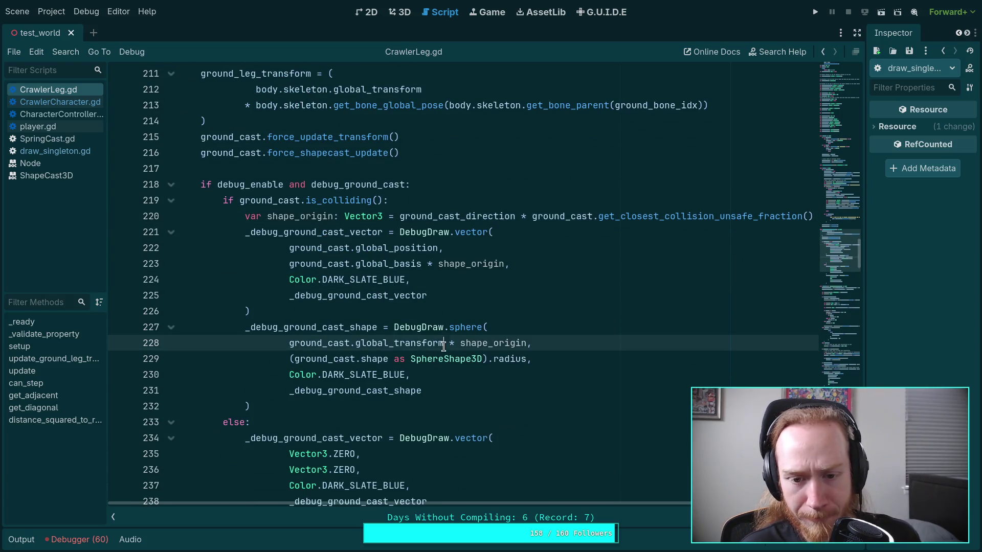
mouse_move(487, 340)
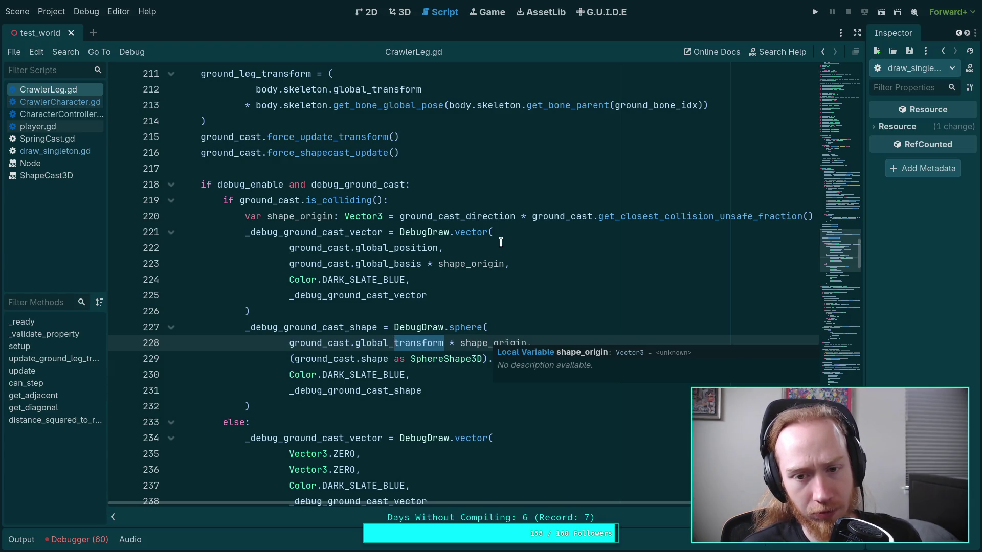
left_click(513, 215)
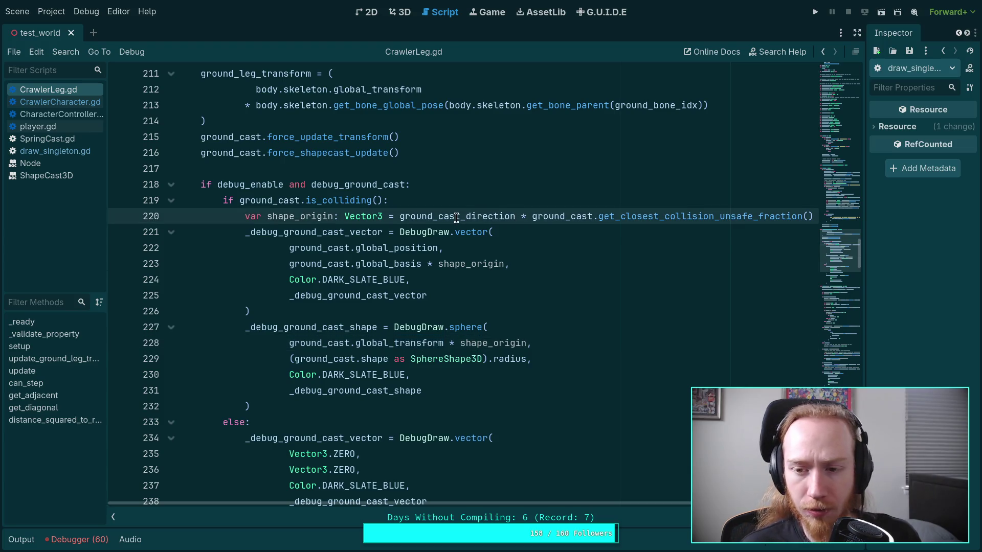
left_click_drag(399, 216, 577, 216)
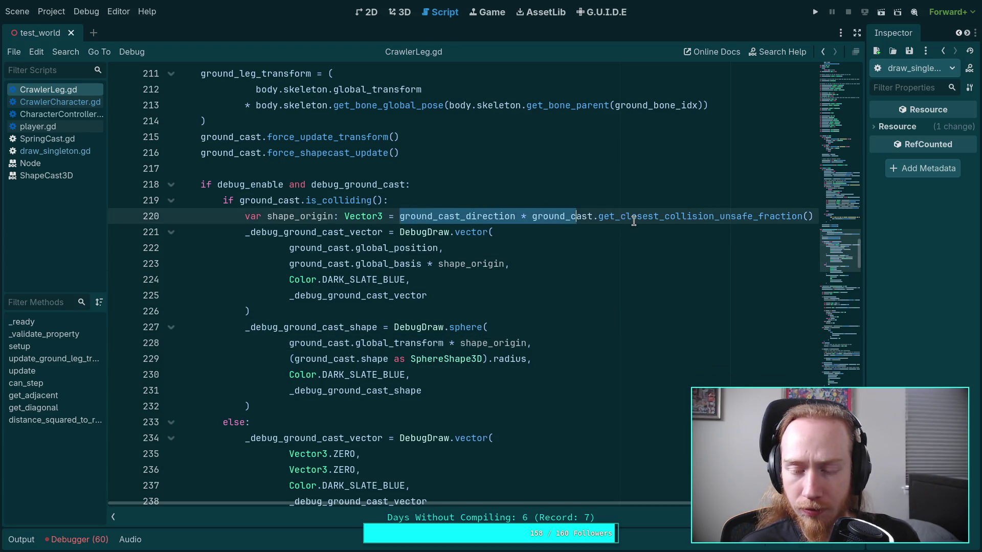
left_click(634, 219)
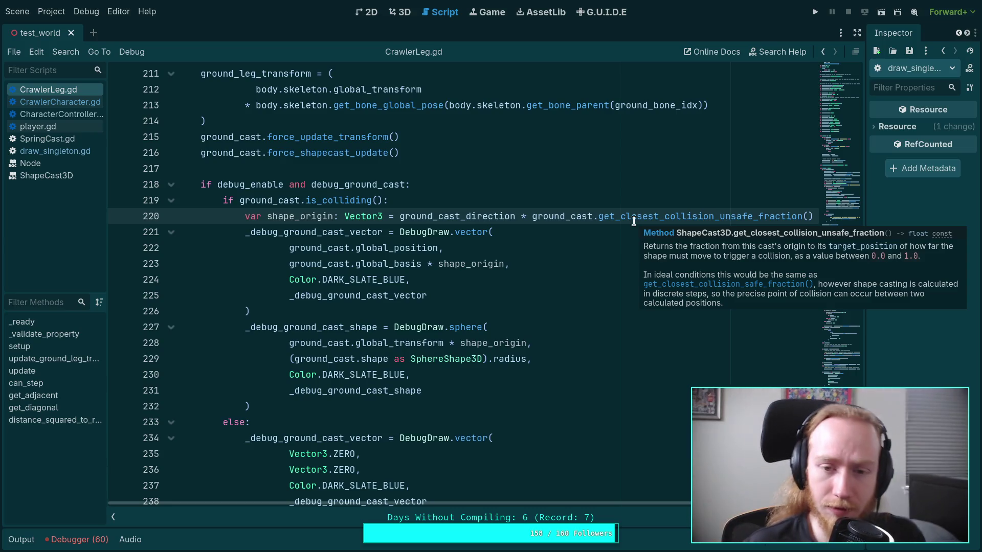
- Copy ground_cast_direction from line 220 using the context menu
double_click(469, 216)
right_click(469, 218)
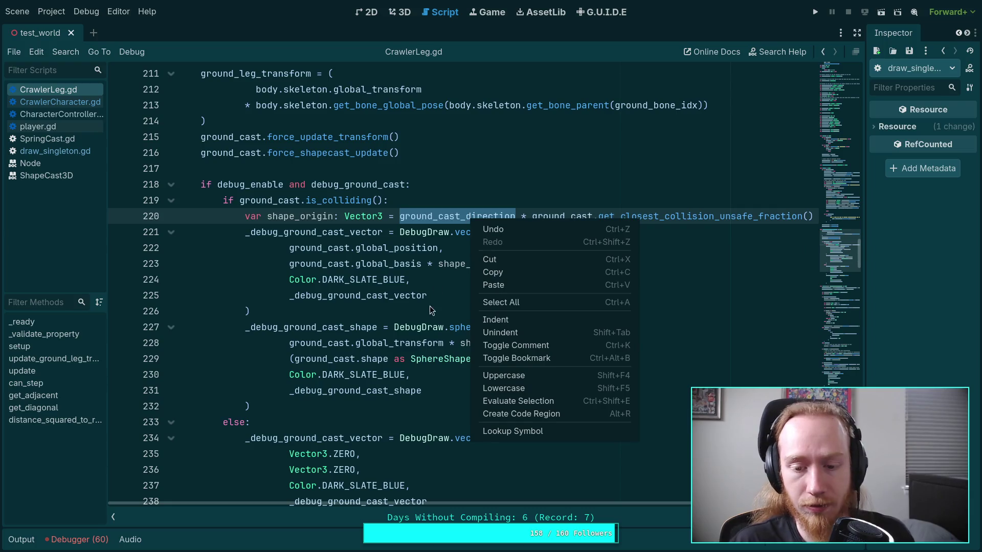
left_click(511, 272)
scroll(511, 276, "up", 3)
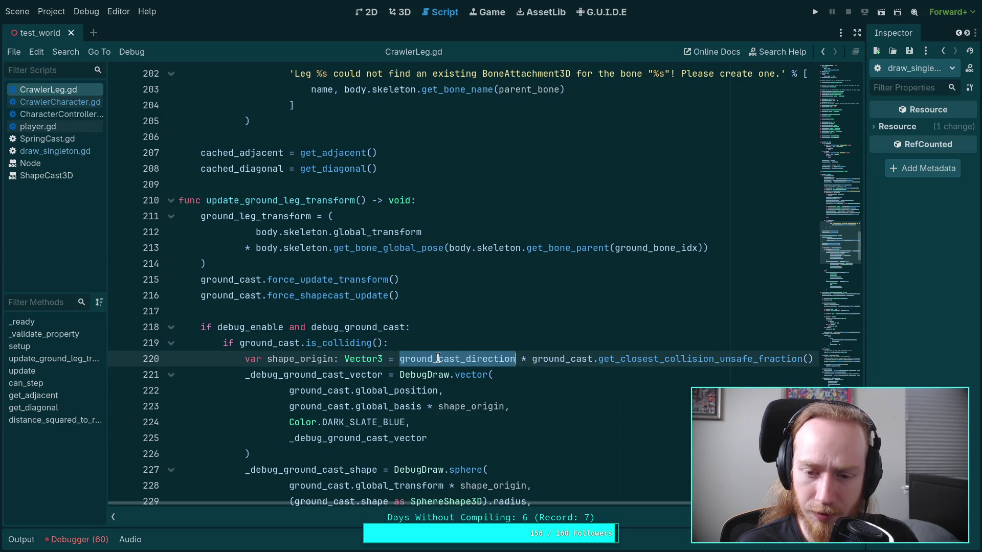
scroll(513, 315, "down", 2)
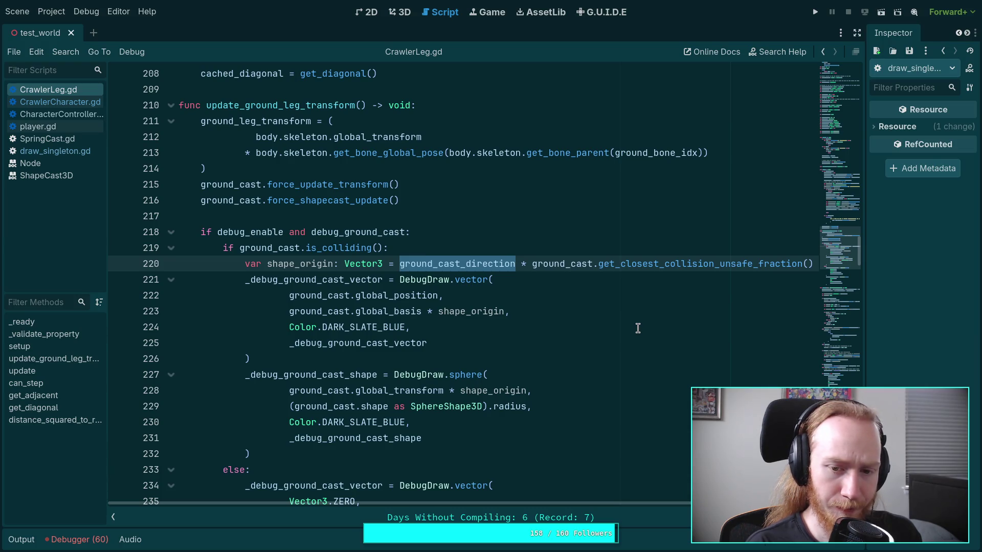
- Use ground_cast.target_position in shape_origin on line 220, then test-run and stop the game
type("ground_cast.tar")
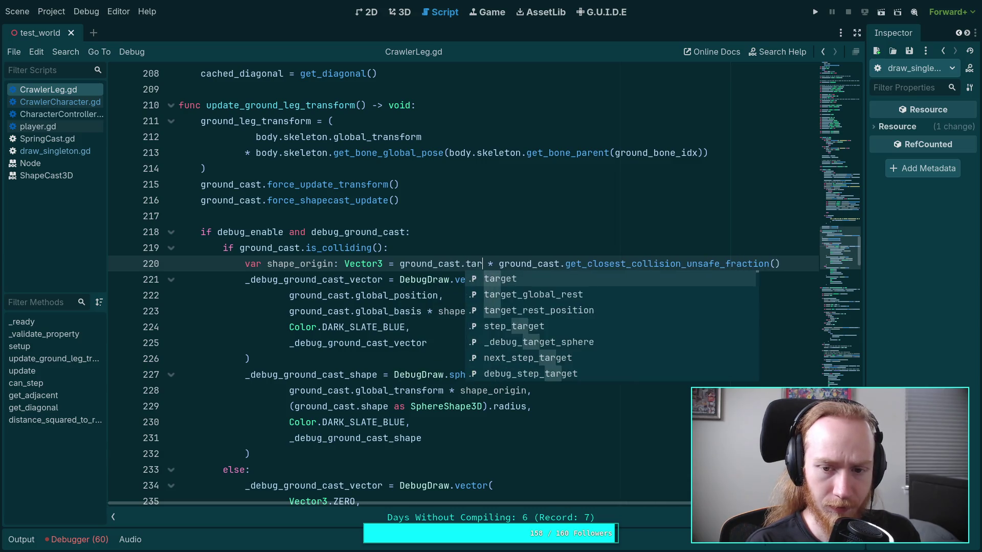
type("get_pos")
key("Return")
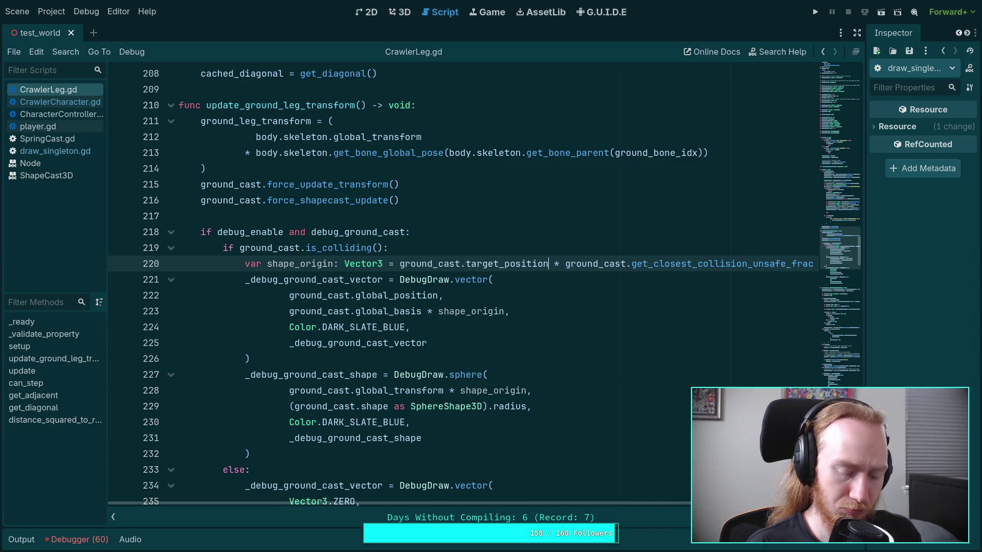
key("F5")
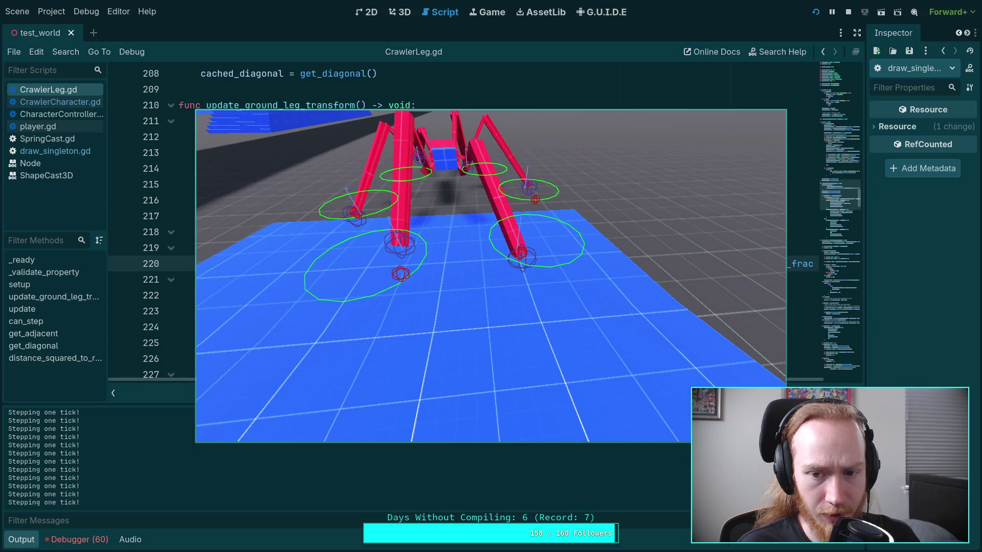
left_click(848, 12)
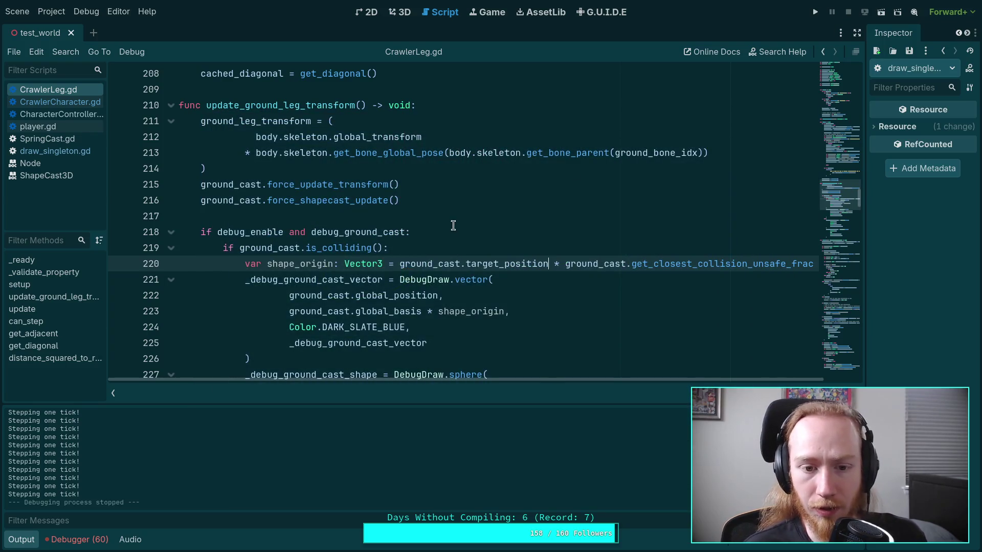
- Collapse the output log and scroll down to the debug_step_target DebugDraw.sphere call near line 378
left_click(23, 540)
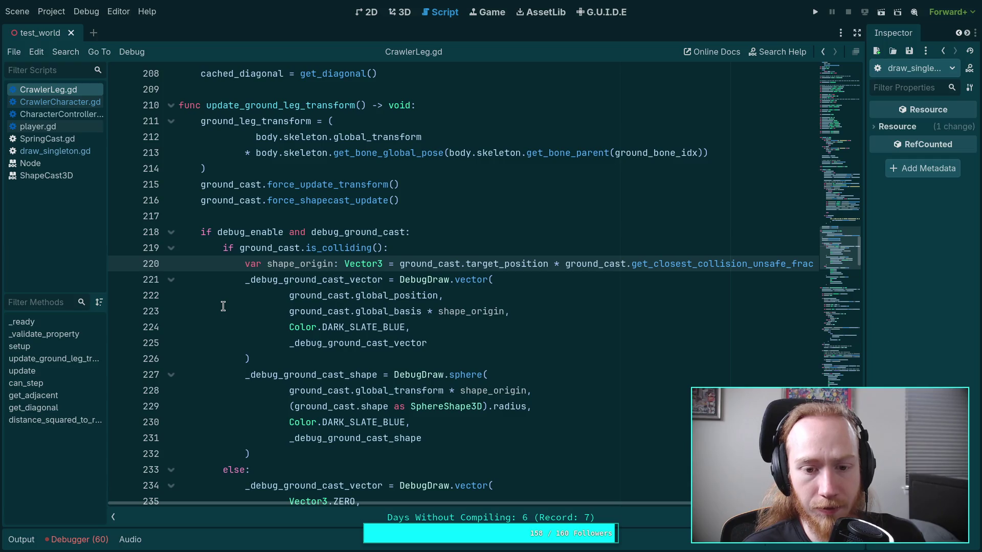
scroll(215, 328, "down", 1)
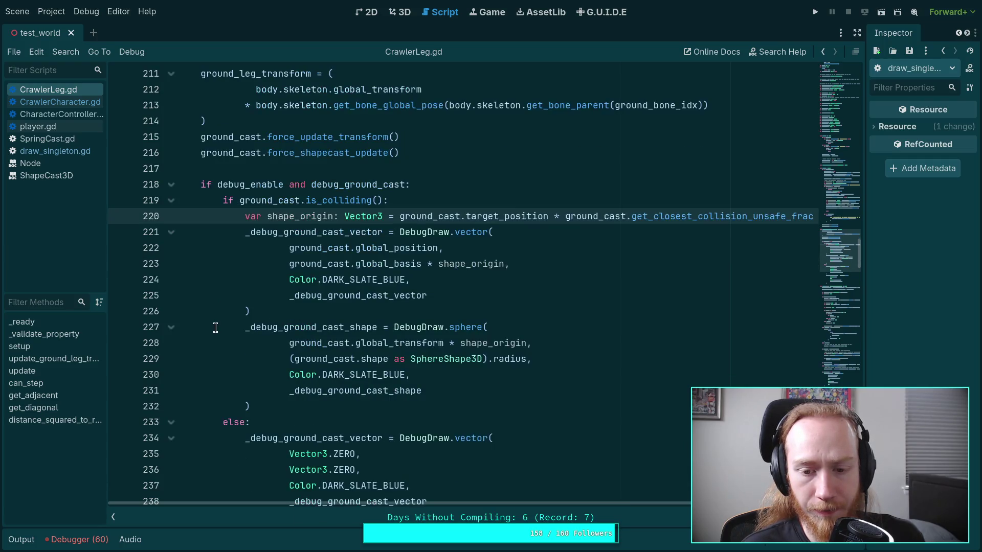
scroll(289, 338, "down", 2)
scroll(281, 328, "up", 4)
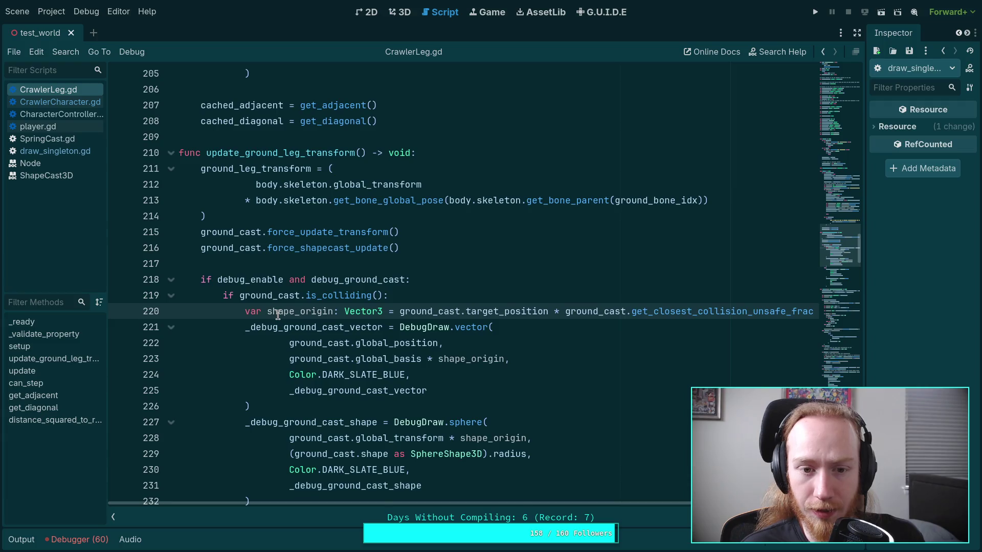
scroll(277, 314, "up", 10)
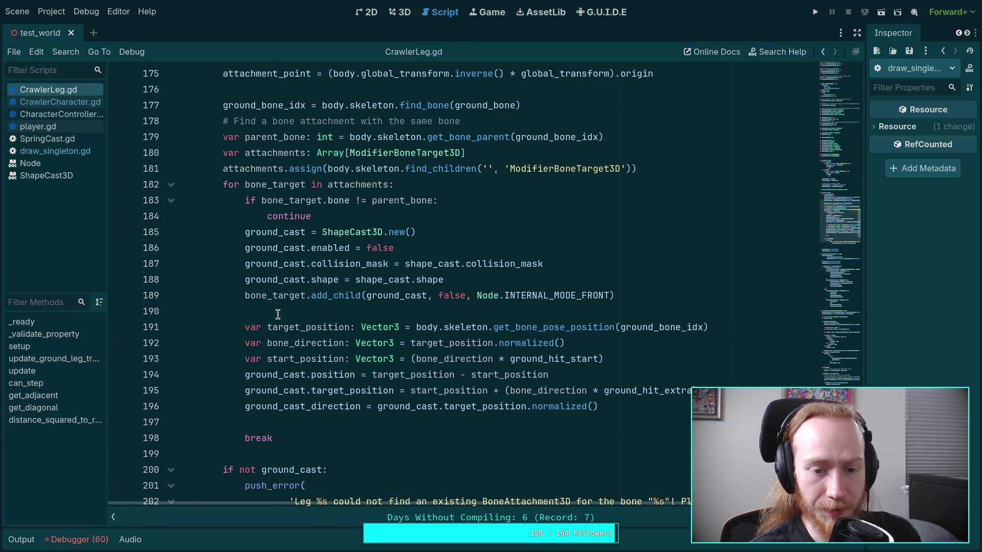
scroll(277, 313, "down", 9)
scroll(353, 320, "down", 12)
scroll(311, 308, "down", 17)
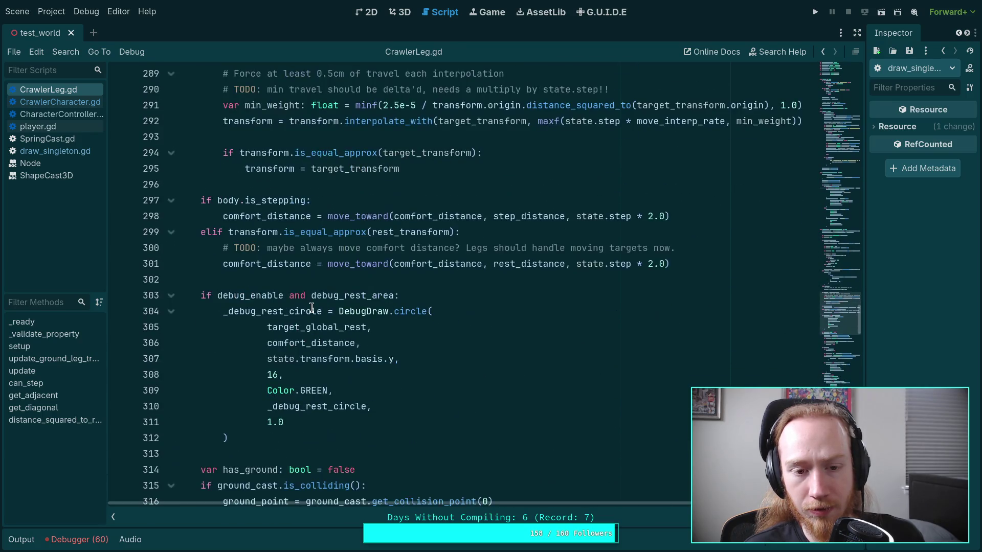
scroll(311, 307, "down", 7)
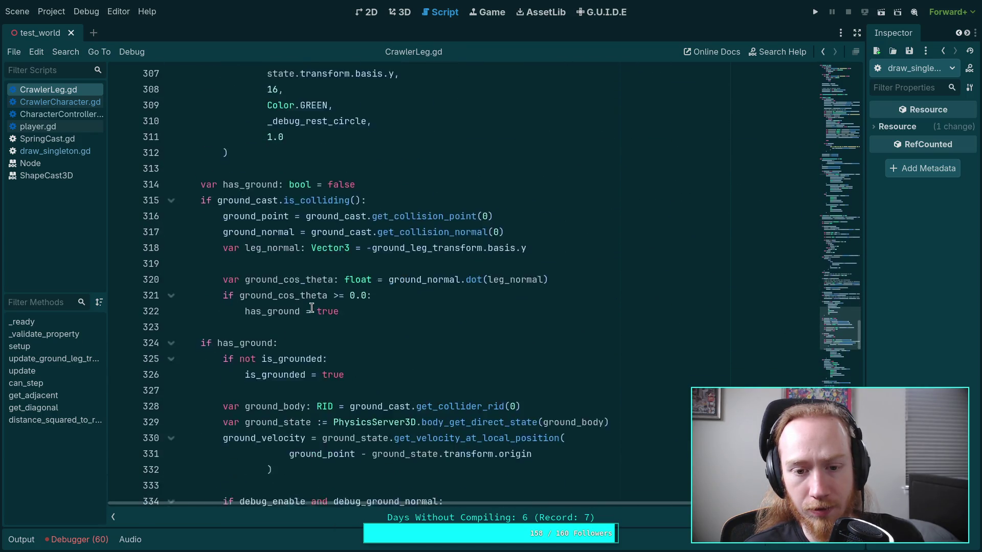
scroll(311, 308, "down", 8)
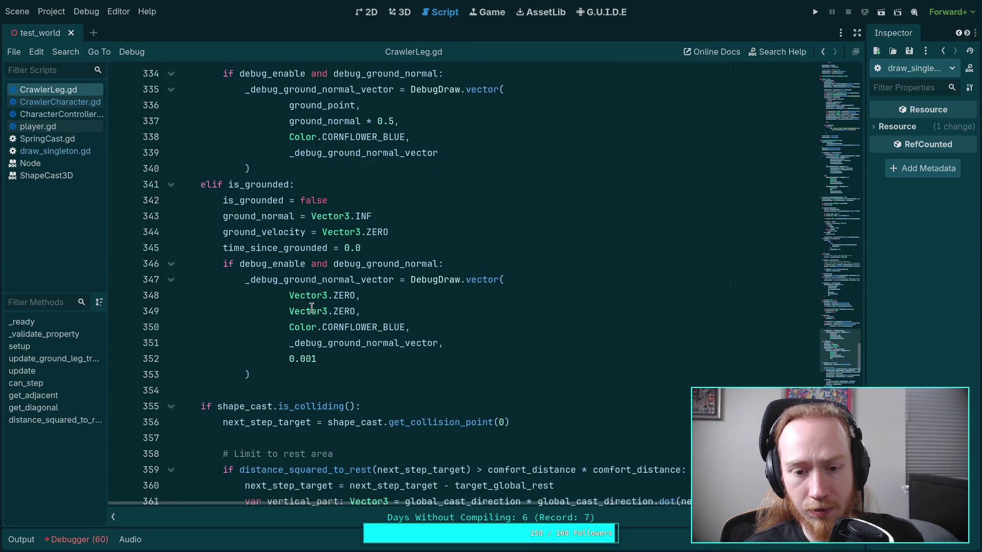
scroll(312, 307, "down", 1)
scroll(312, 307, "down", 11)
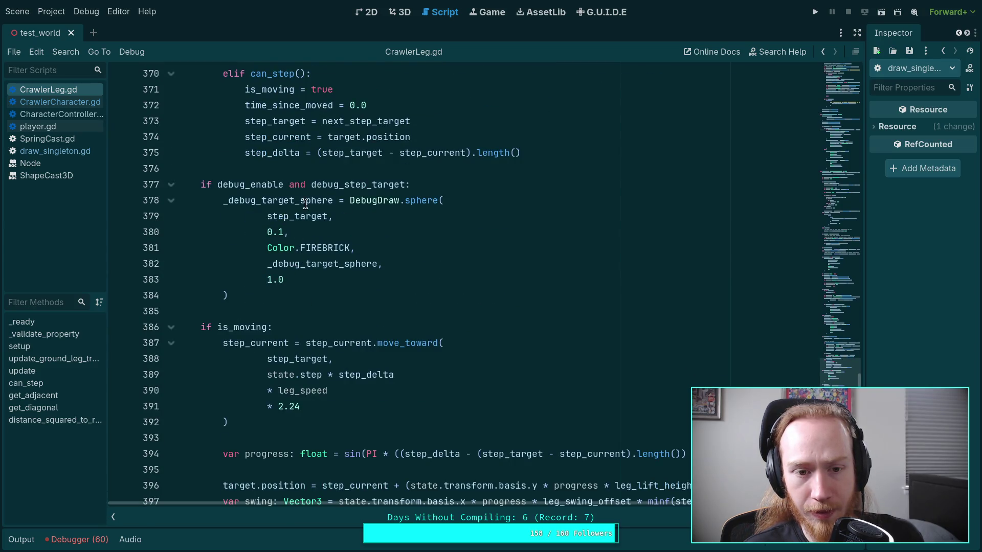
left_click(337, 267)
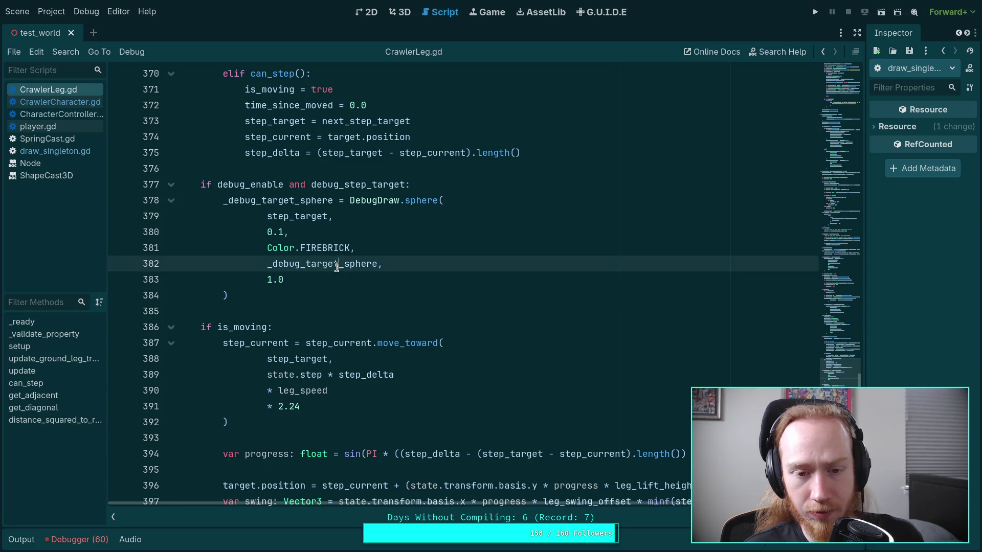
- Replace the fixed 0.1 sphere radius with shape_cast.shape cast as SphereShape3D
double_click(283, 231)
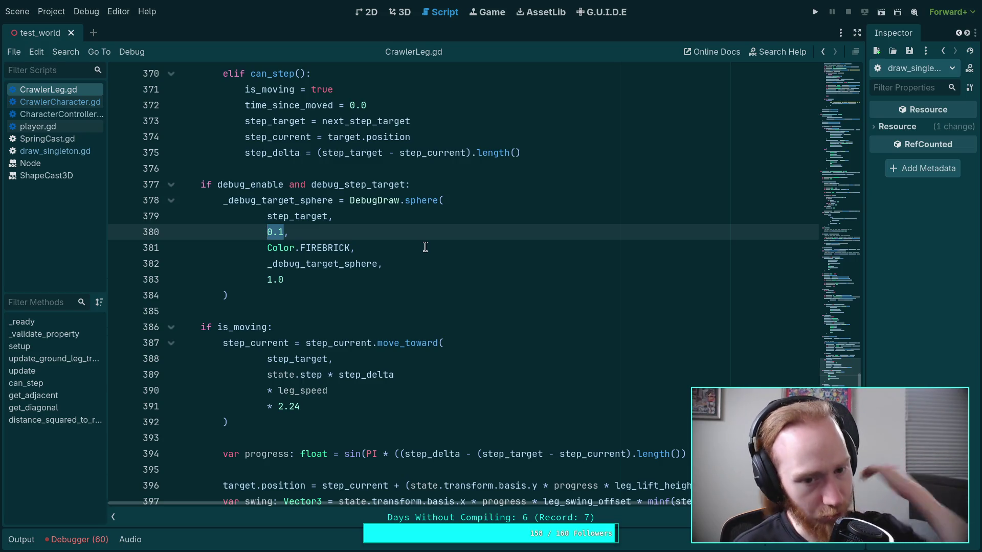
type("shap")
type("e_cast")
key("Return")
type("sh")
key("Return")
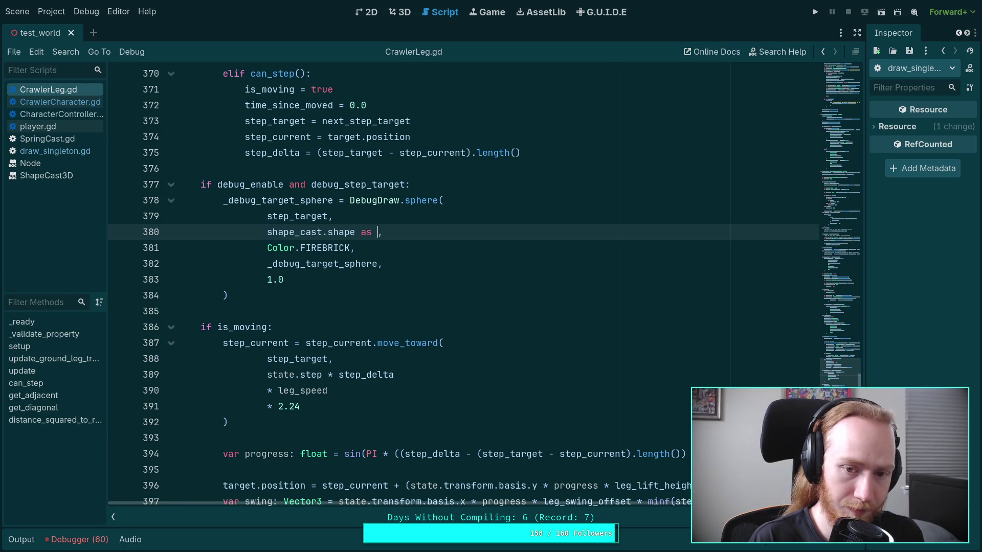
type("Sph")
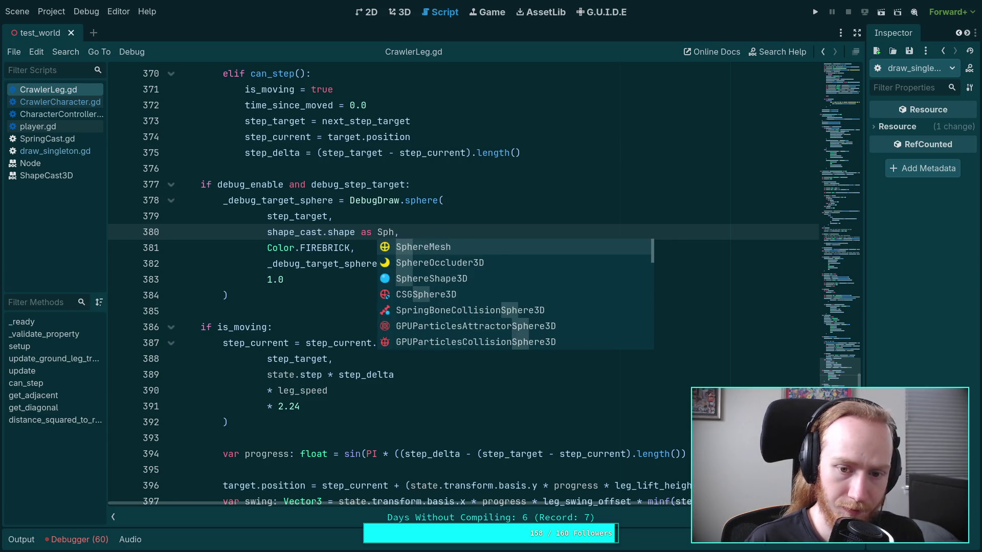
key("Down")
key("Down")
key("Return")
- Complete it as (shape_cast.shape as SphereShape3D).radius, save the script, and run the game
left_click_drag(269, 231, 449, 231)
type("(")
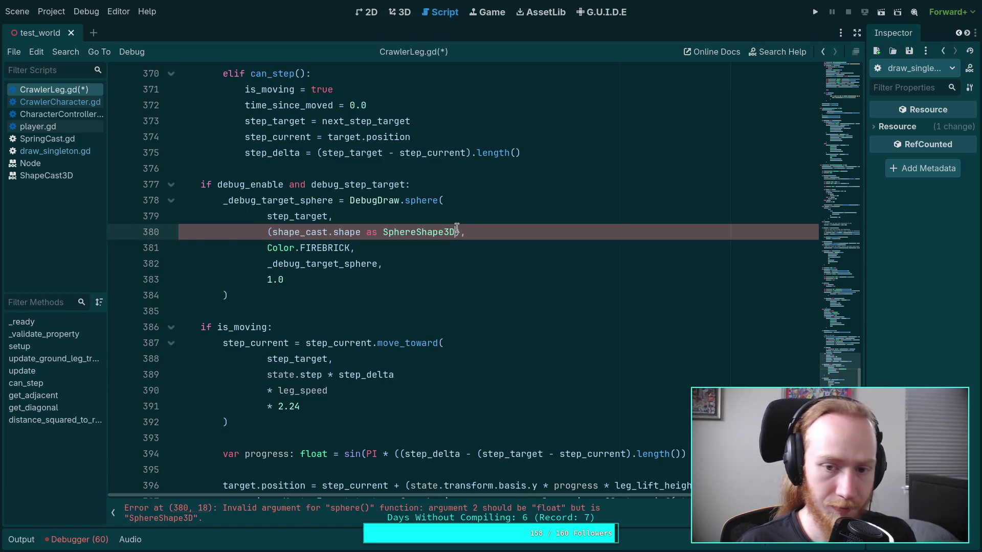
type("ra")
key("Return")
key("ctrl+s")
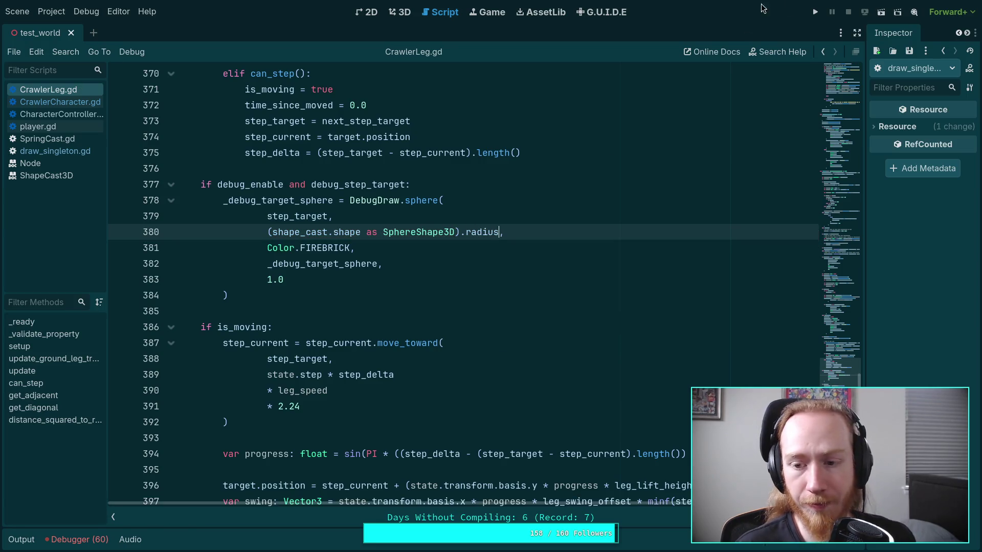
left_click(816, 12)
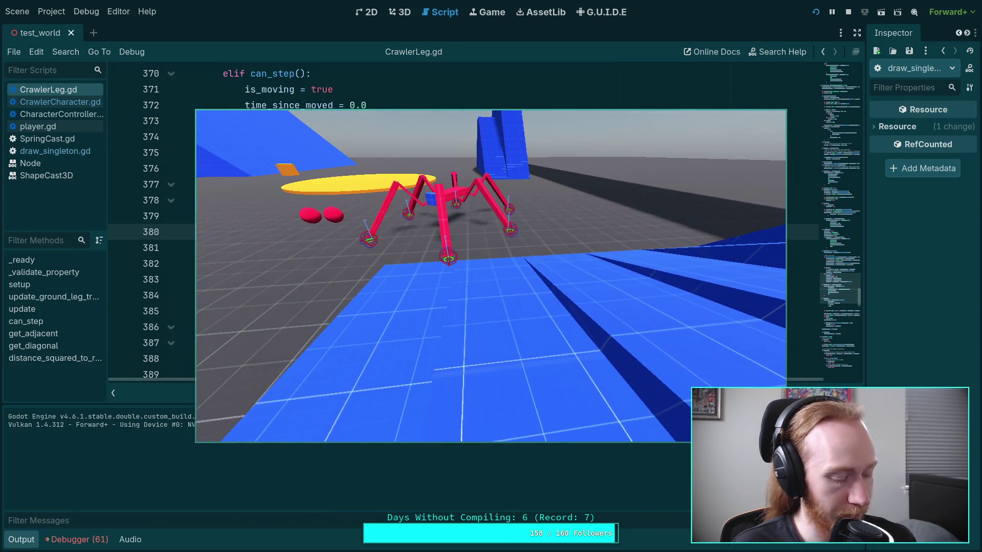
- Step the running crawler forward eleven times with the period key, then stop with F8
key("period")
key("period")
key("period")
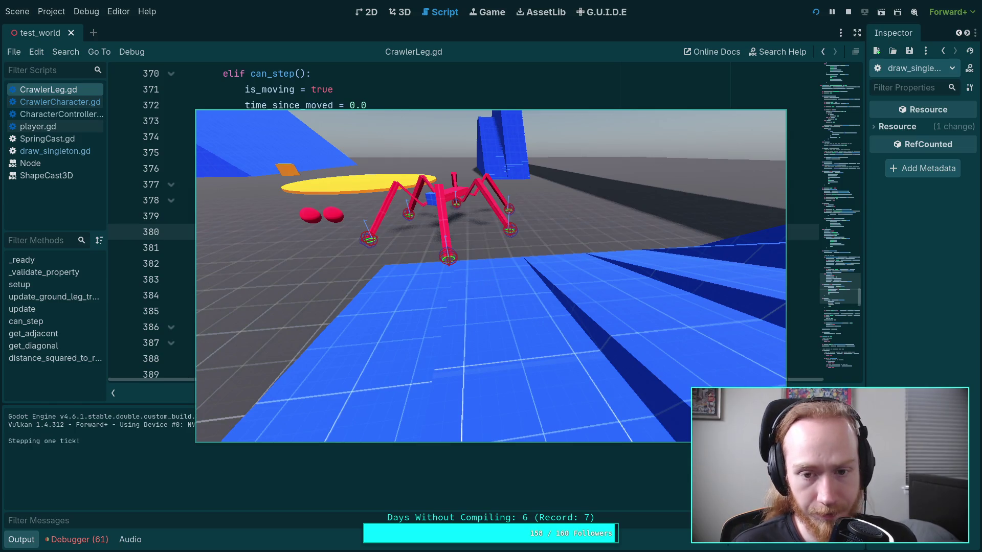
key("period")
key("period")
key("period")
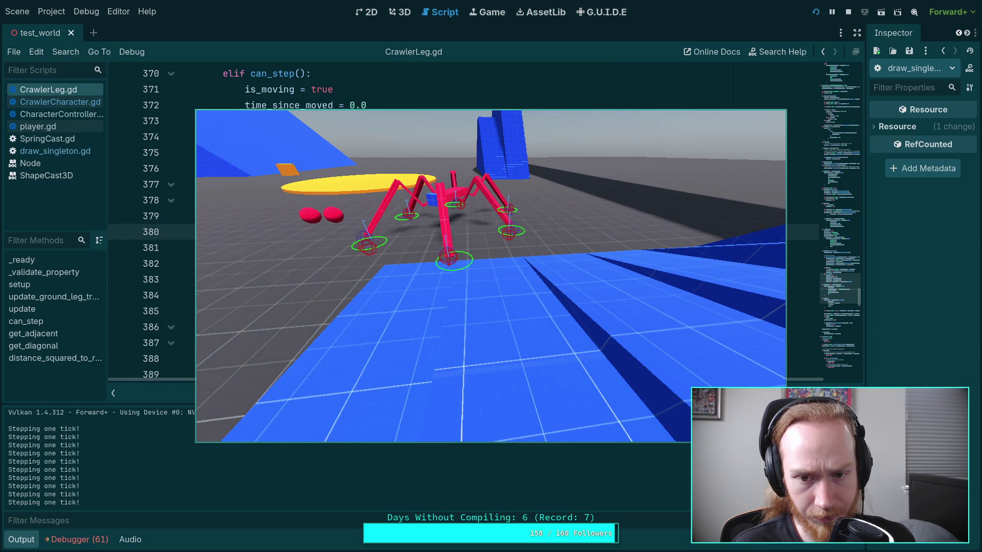
key("period")
key("period")
key("period")
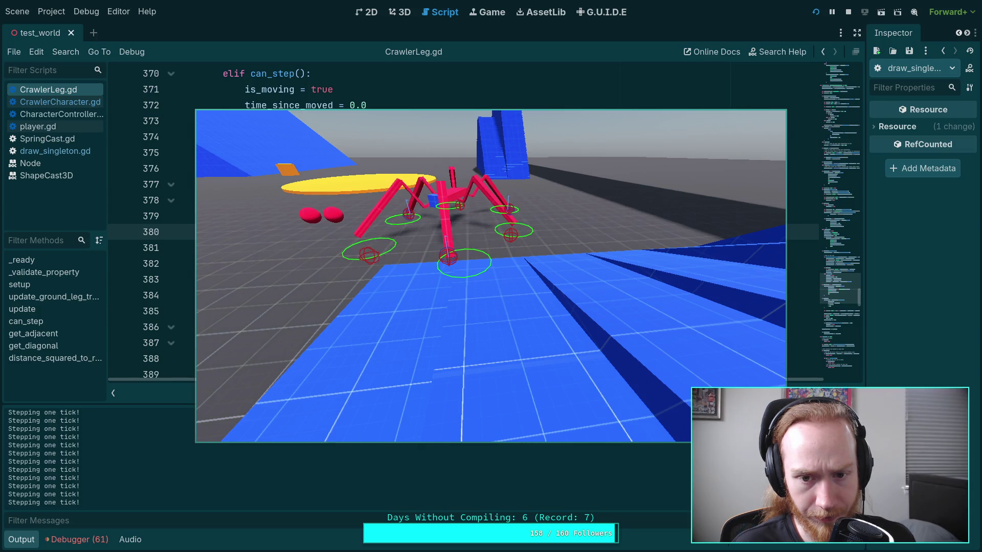
key("period")
key("period")
key("period")
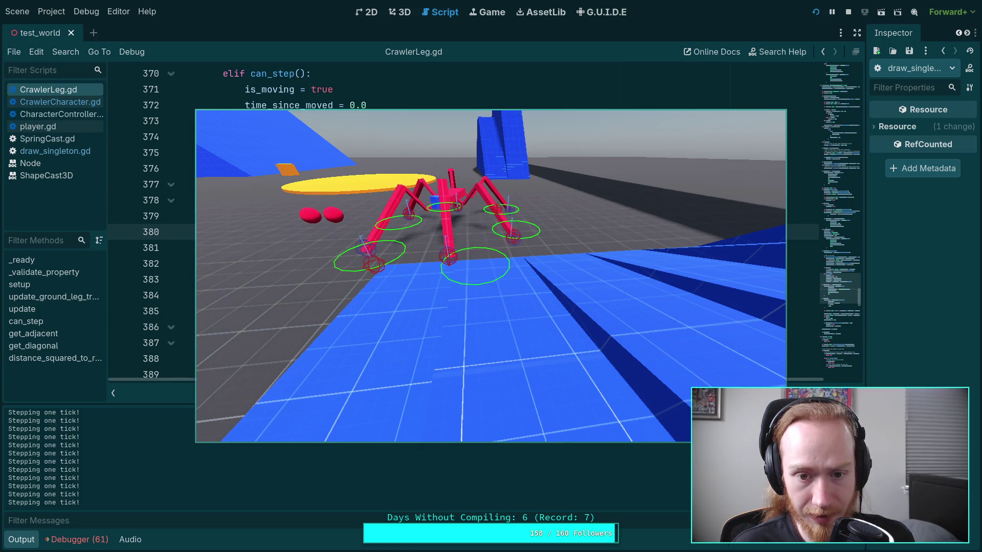
key("period")
key("period")
key("period")
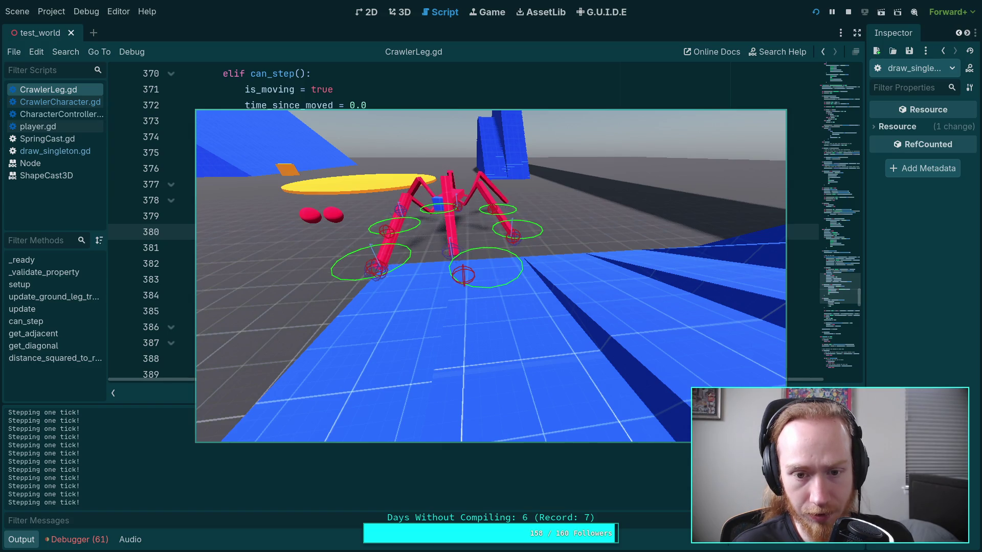
key("period")
key("period")
key("period")
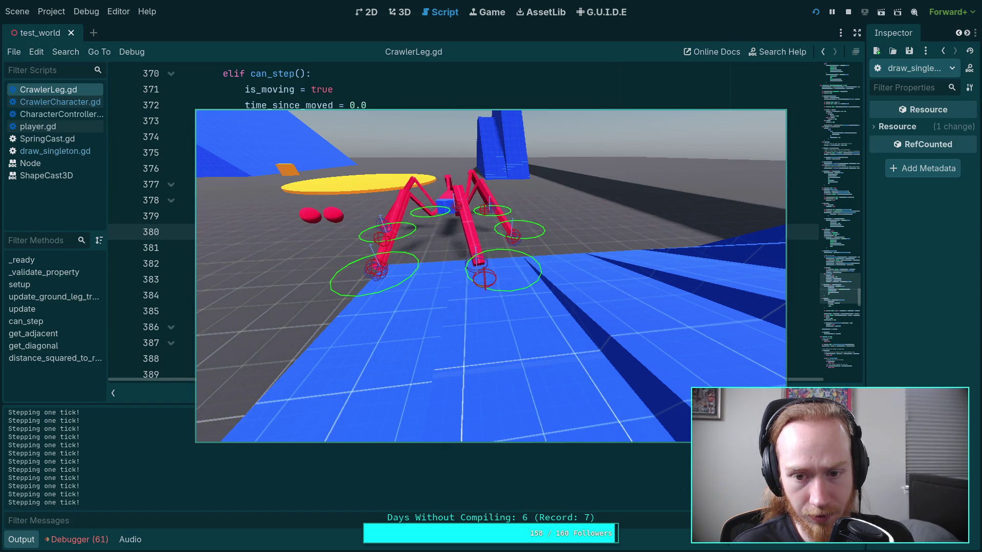
key("period")
key("period")
key("period")
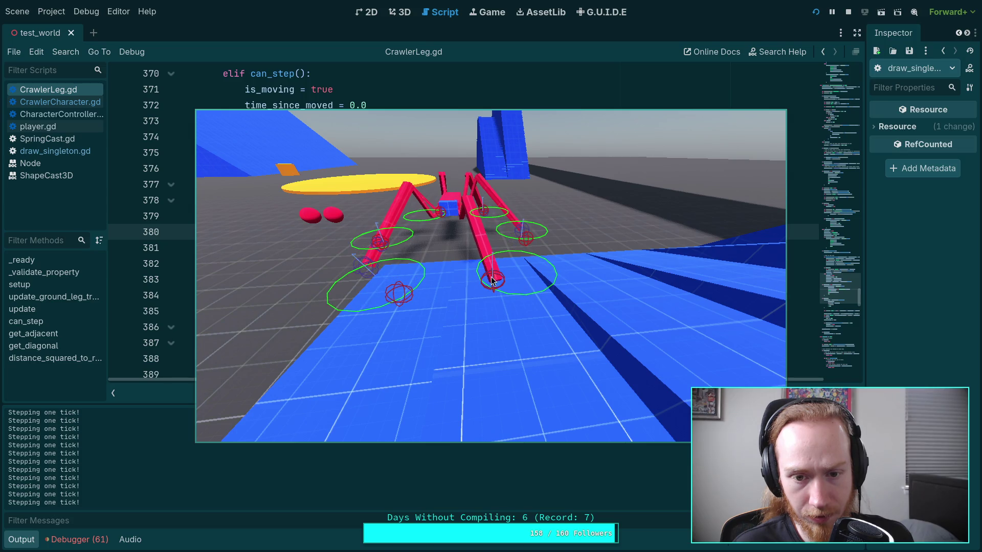
key("period")
key("period")
key("period")
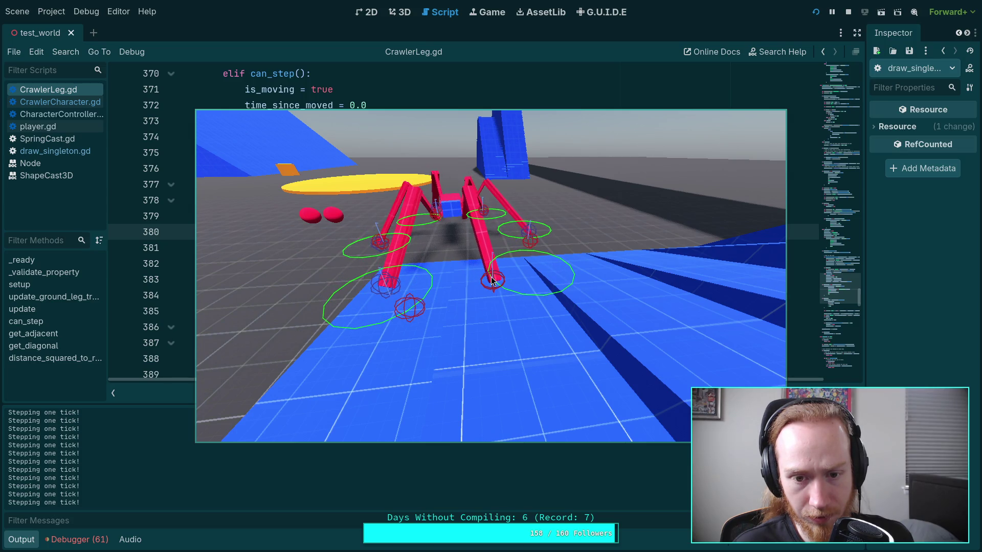
key("period")
key("period")
key("period")
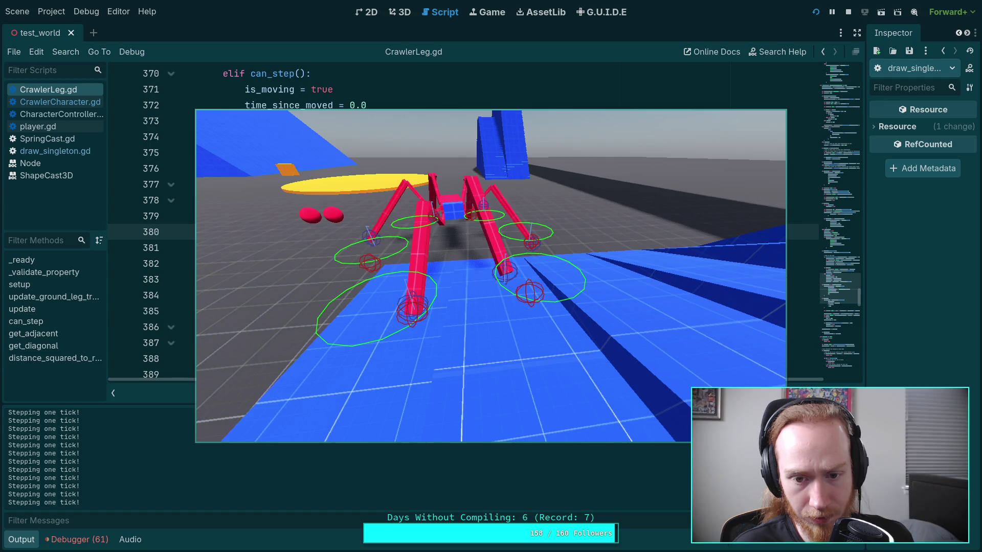
key("period")
key("period")
key("period")
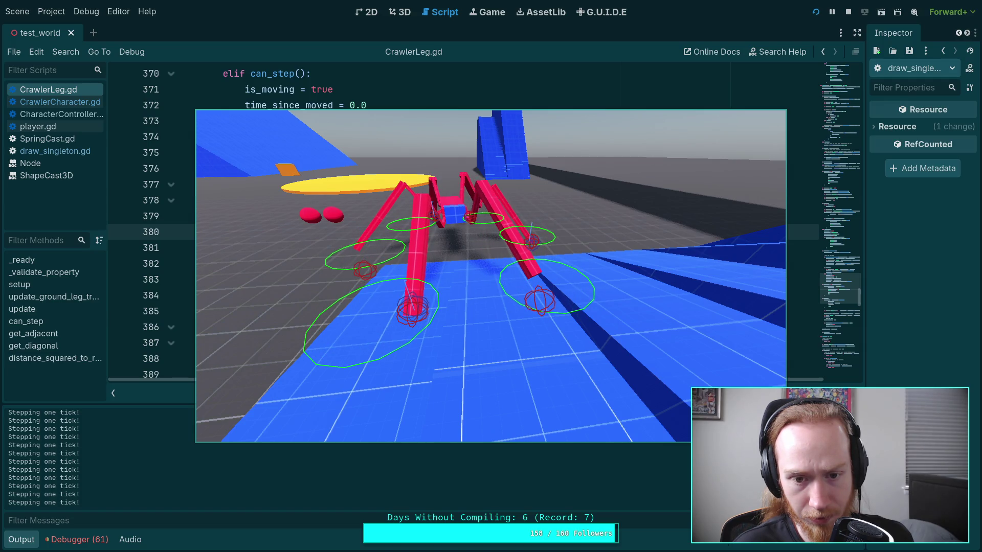
key("period")
key("period")
key("period")
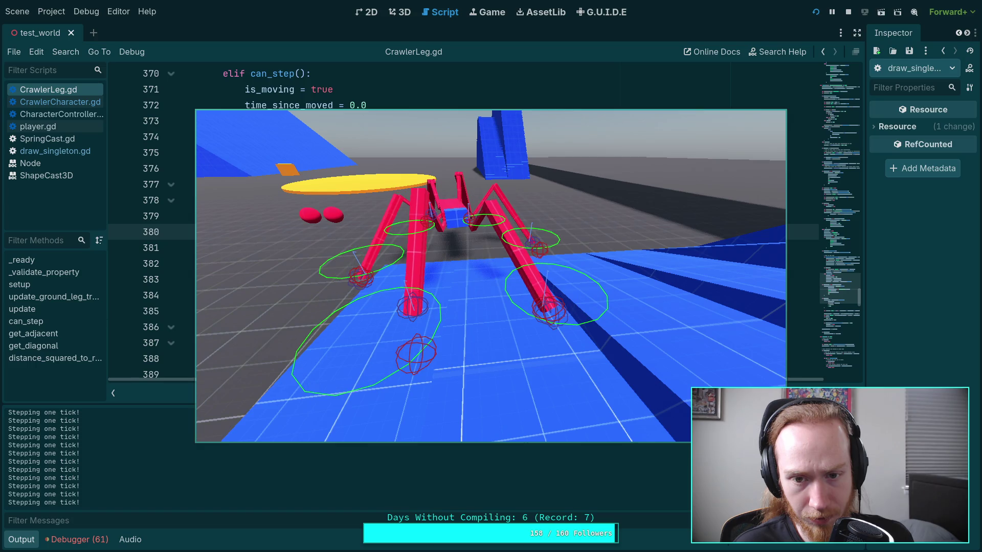
key("F8")
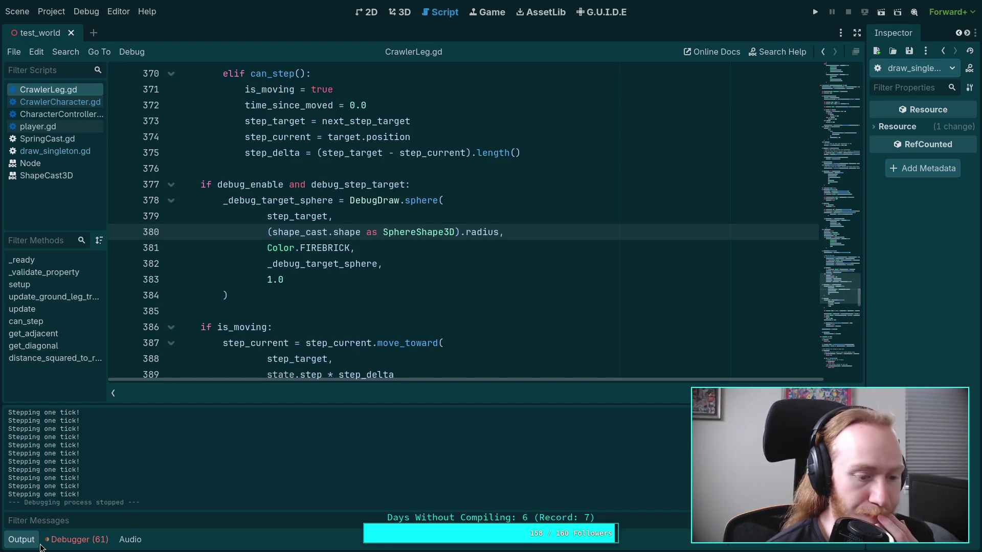
- Scroll CrawlerLeg.gd up to line 1 with the Output panel hidden, then rerun the game
scroll(273, 320, "up", 2)
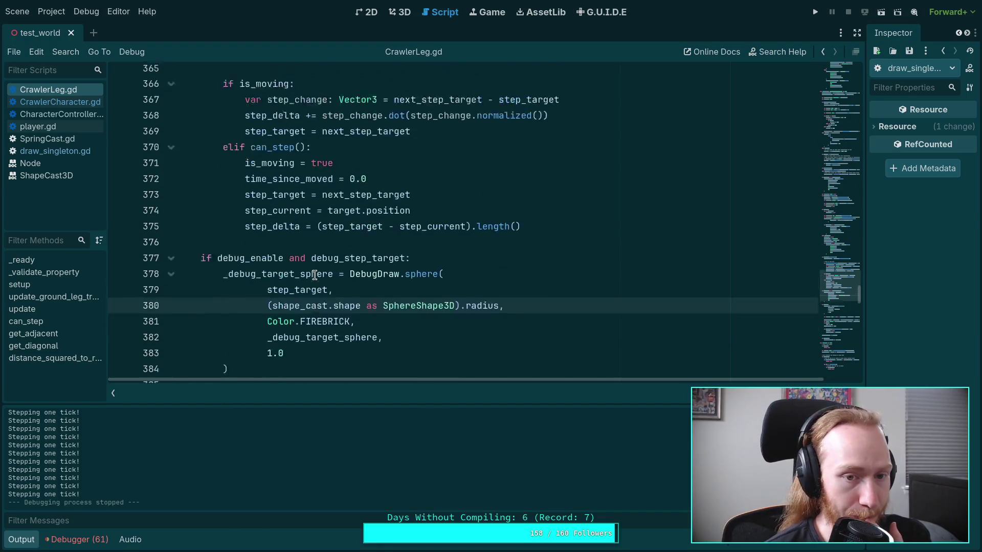
scroll(307, 272, "up", 7)
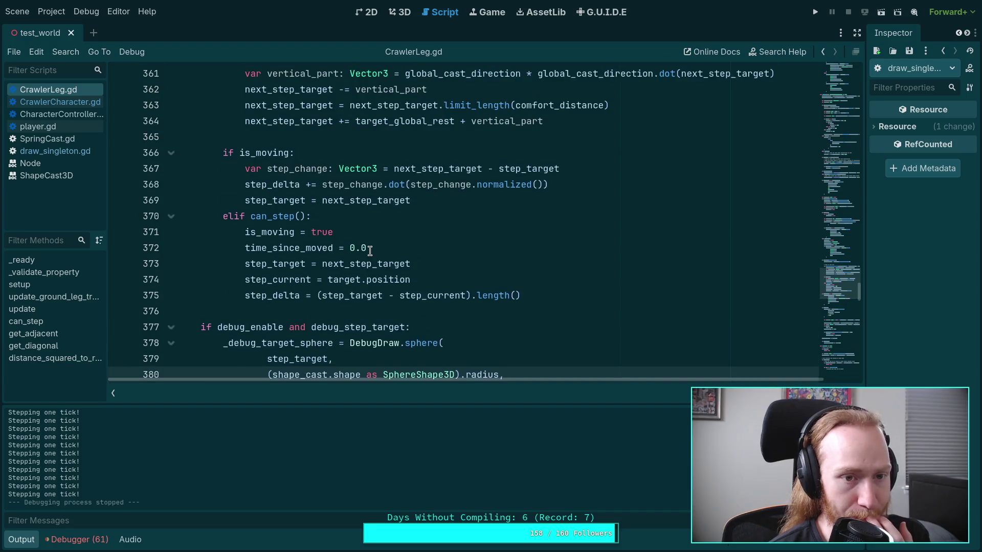
scroll(299, 269, "up", 20)
key("alt+o")
scroll(270, 309, "up", 20)
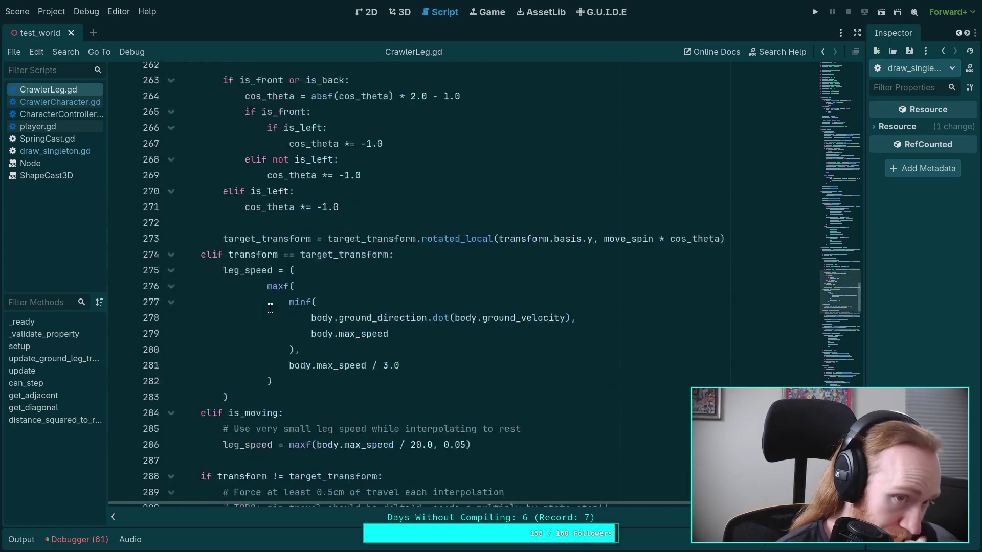
scroll(270, 309, "up", 16)
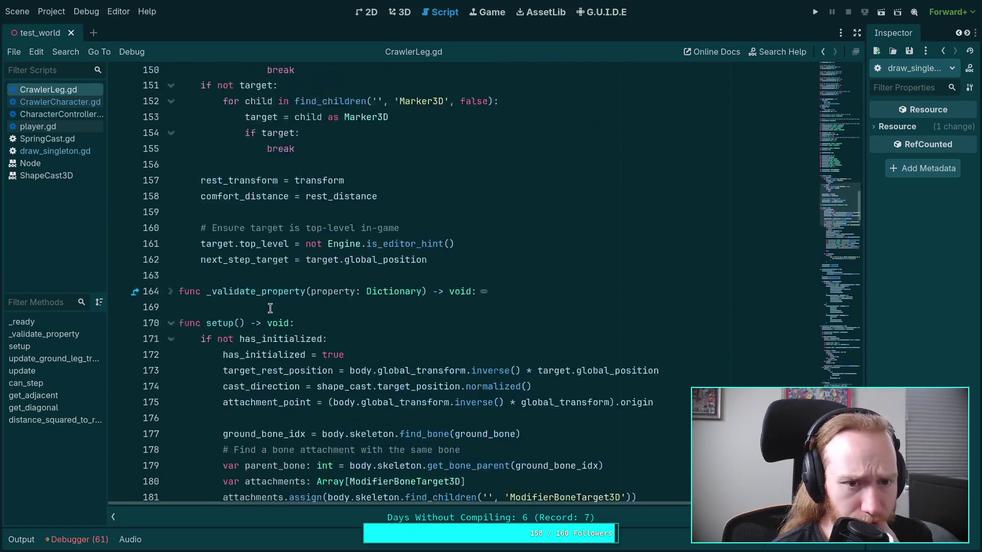
mouse_move(314, 306)
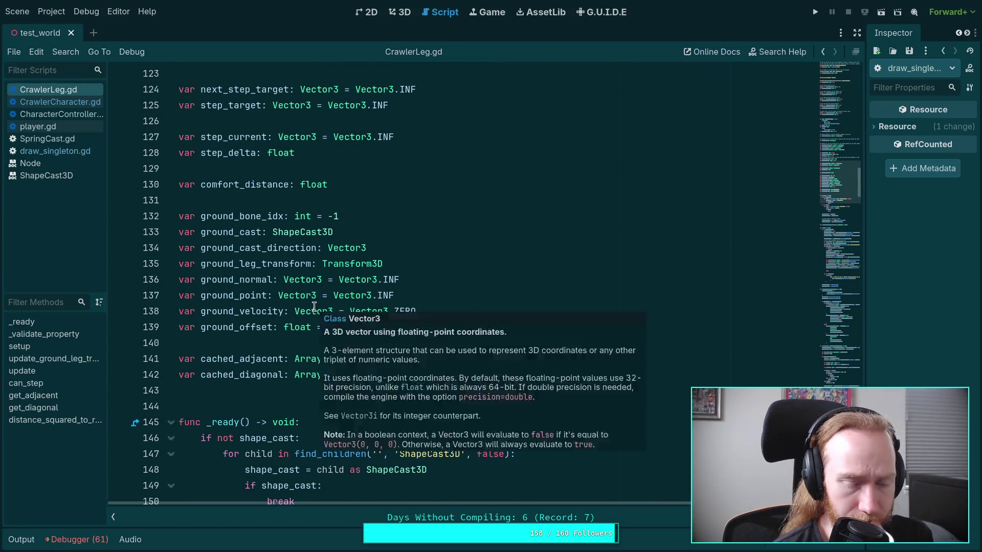
scroll(487, 234, "up", 4)
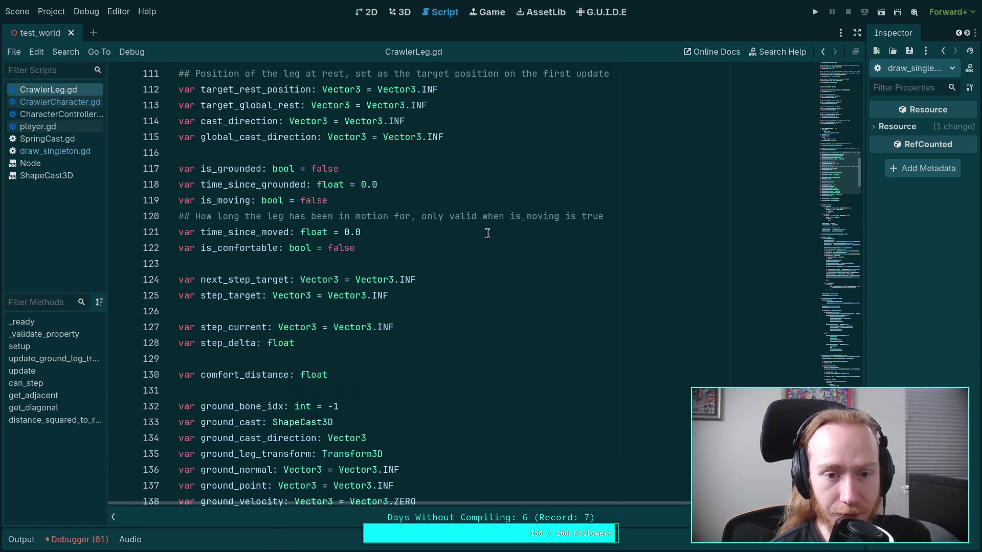
scroll(487, 233, "up", 4)
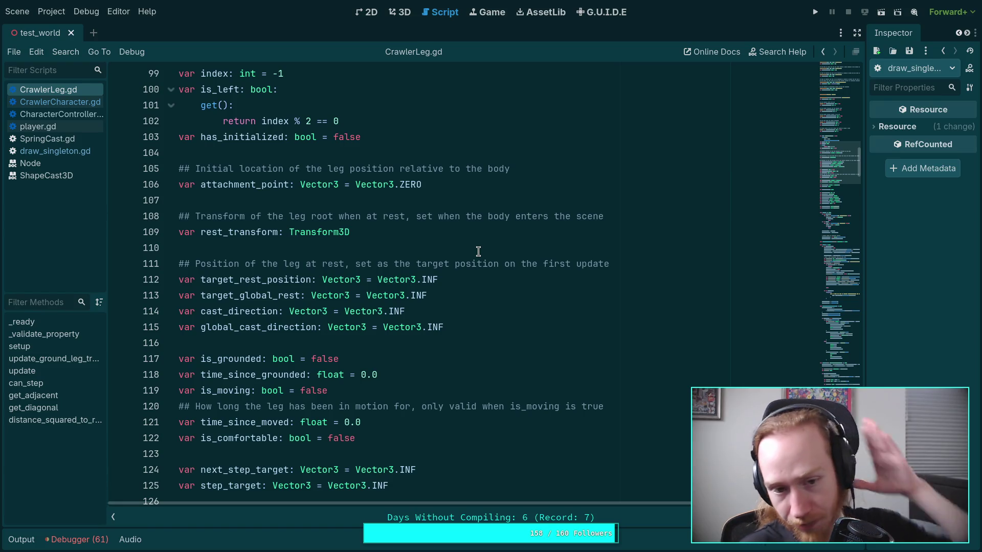
scroll(478, 251, "up", 3)
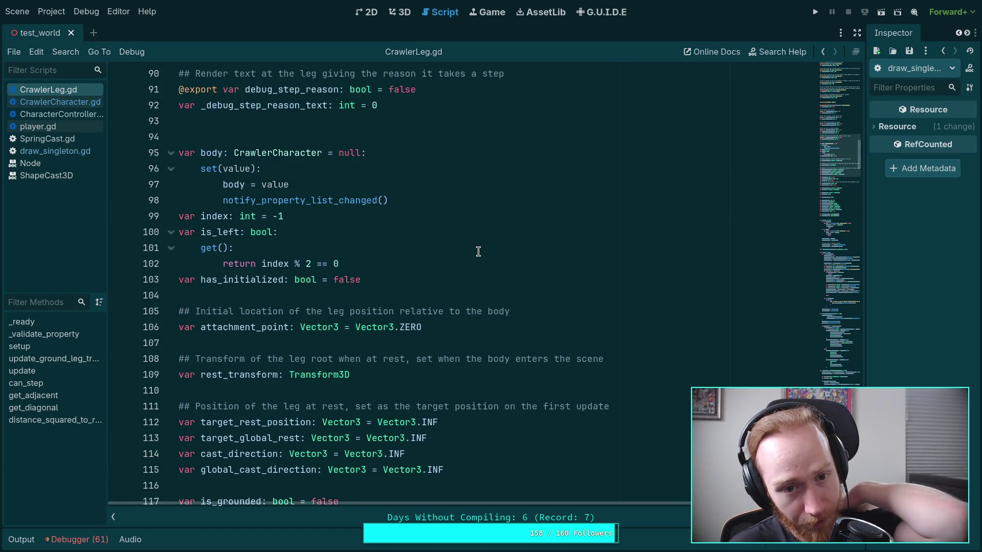
scroll(475, 251, "up", 12)
scroll(377, 242, "up", 5)
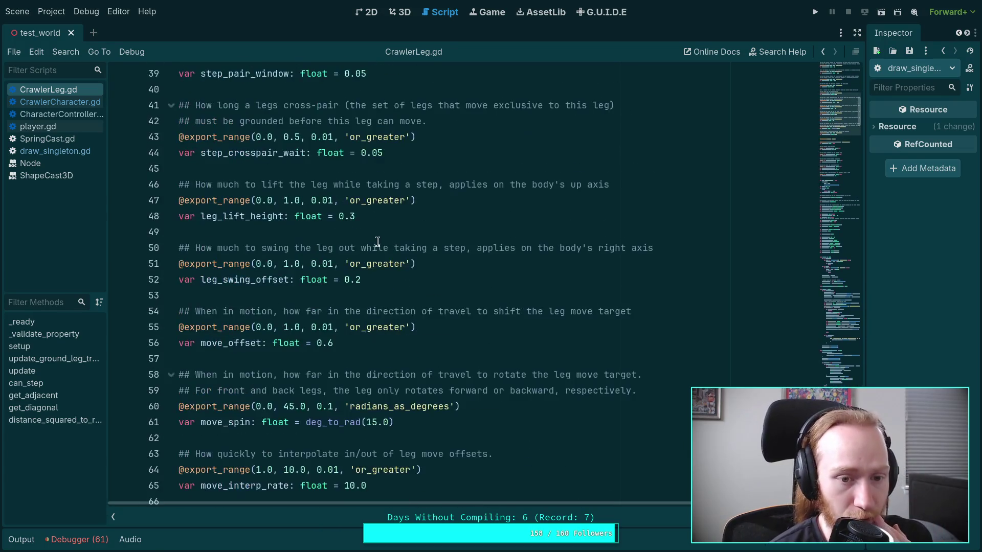
scroll(381, 255, "up", 11)
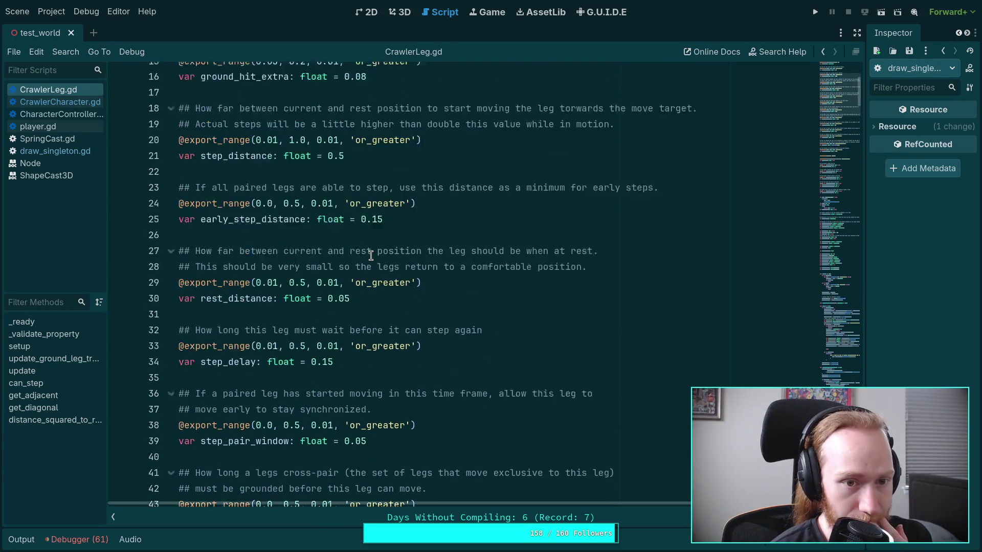
scroll(371, 255, "up", 2)
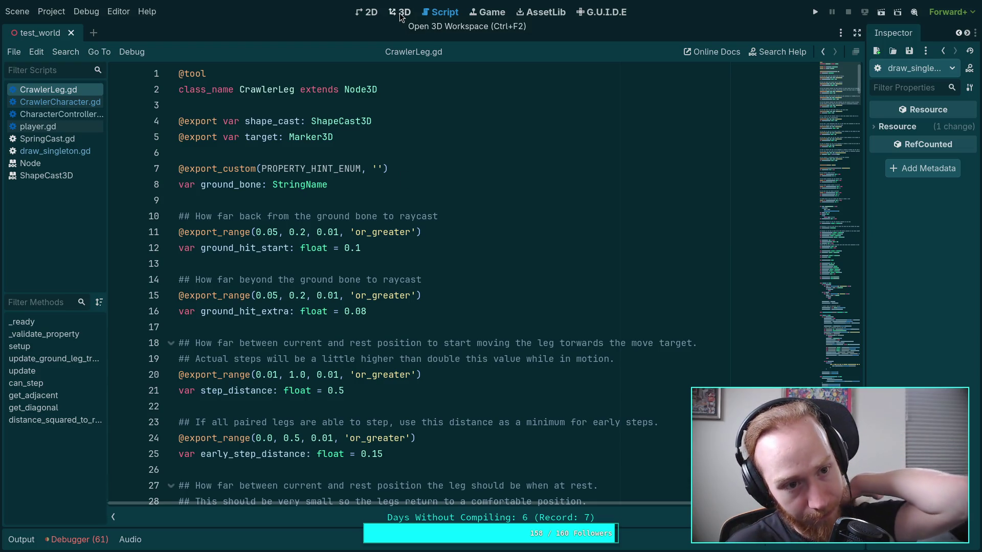
left_click(815, 12)
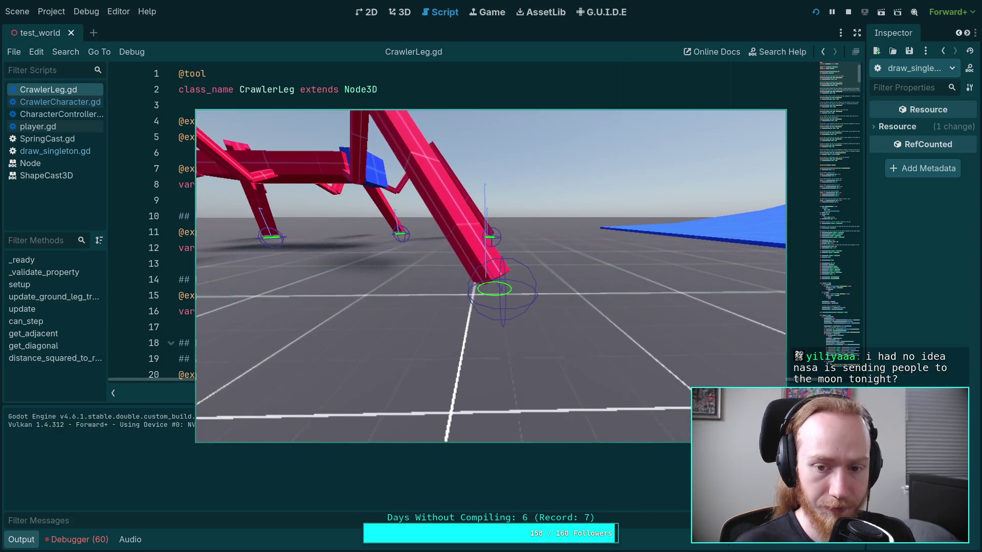
- Advance the crawler four ticks to check its ground-hit markers, then hide the game window
key("period")
key("period")
key("period")
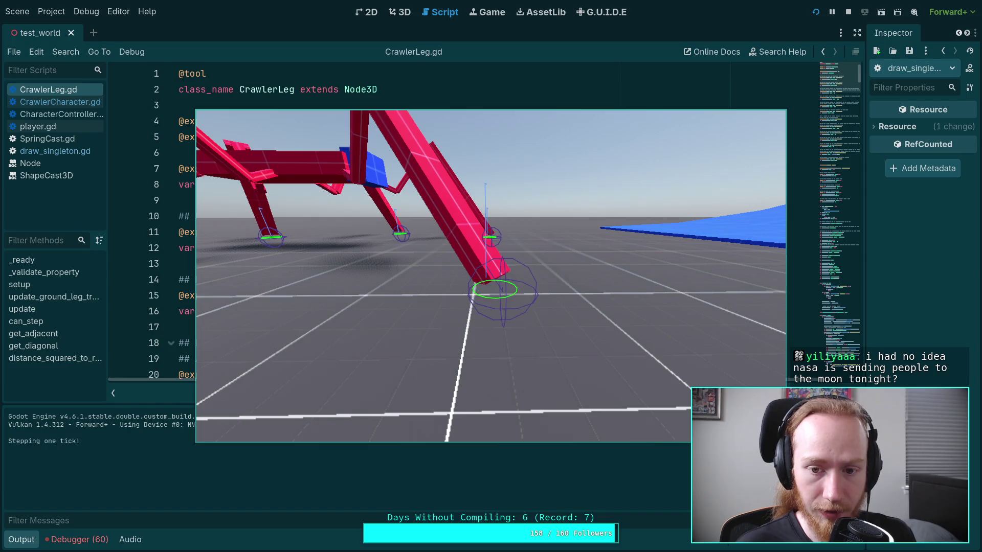
key("period")
key("period")
key("period")
key("period")
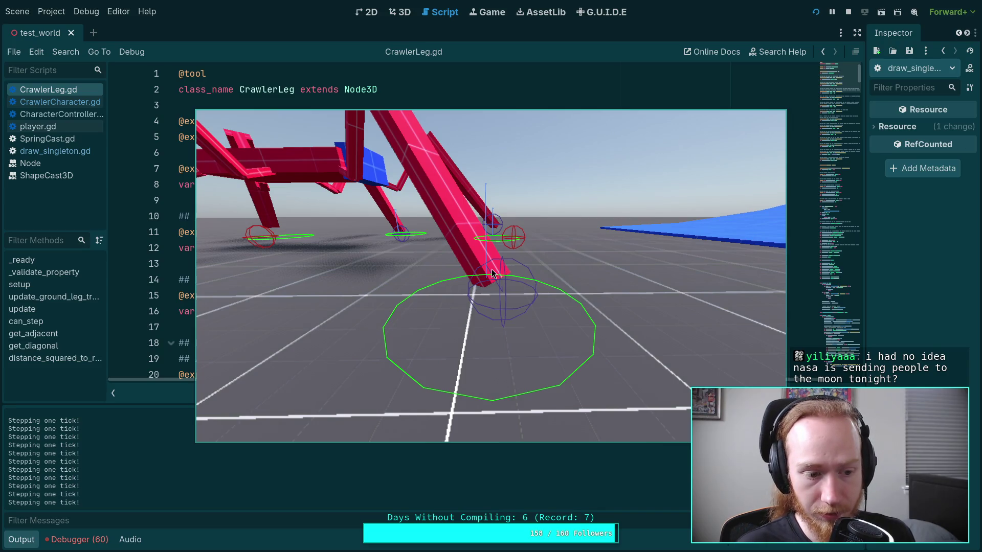
key("period")
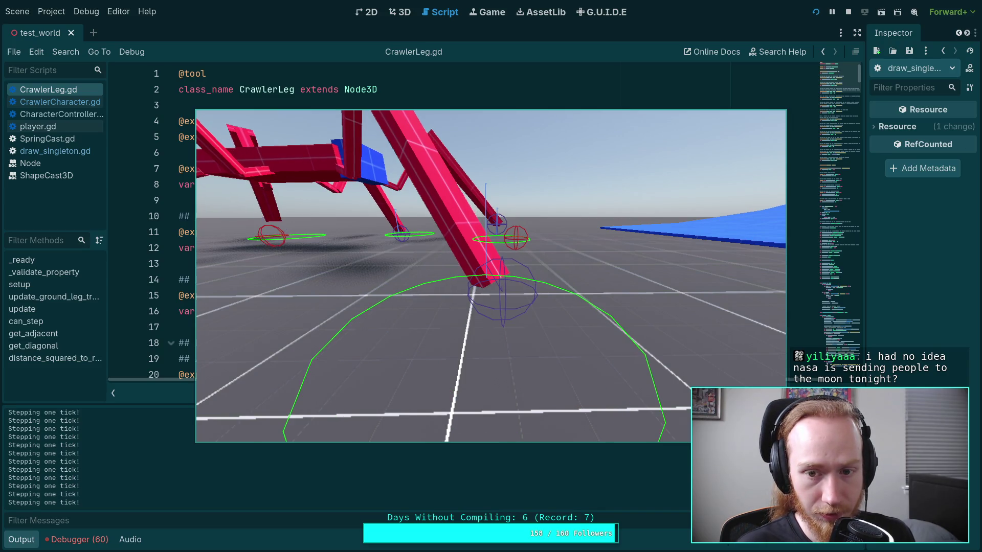
key("period")
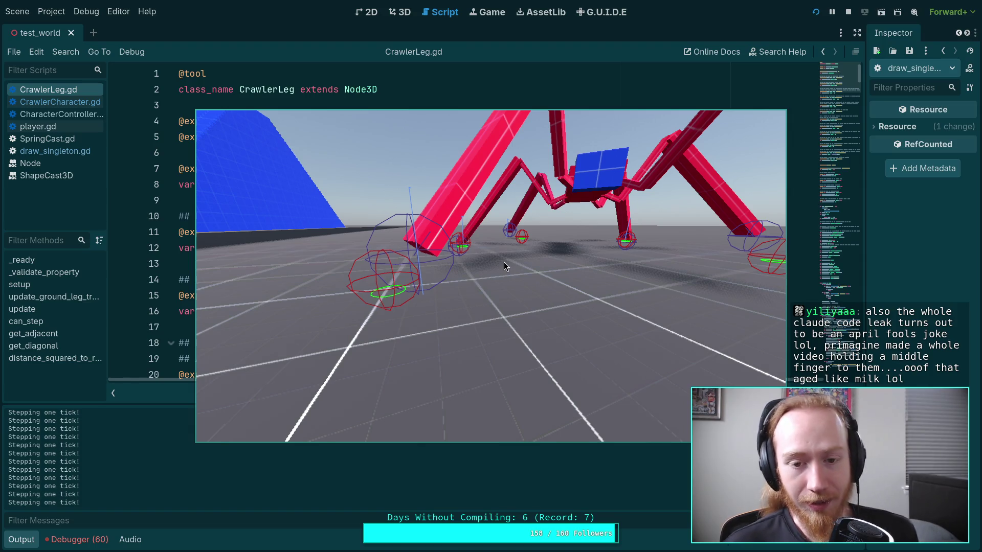
key("super+Down")
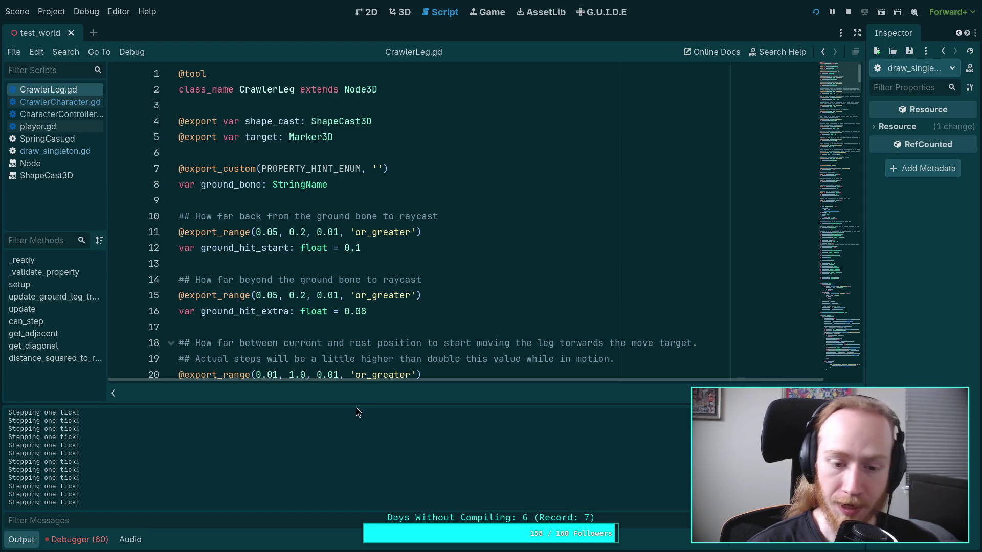
- Hide the Output panel, widen the right dock, and show the World scene tree
left_click(32, 539)
left_click(277, 407)
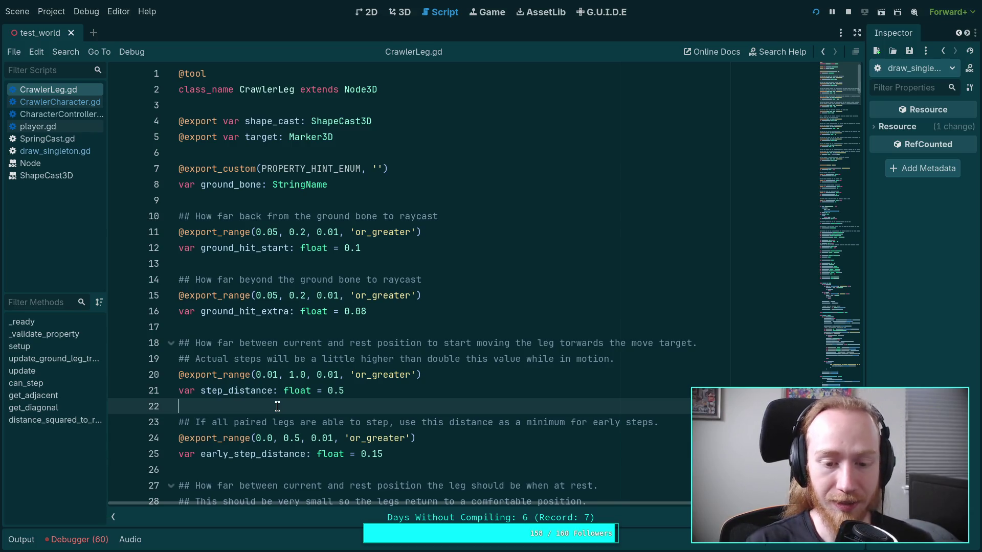
left_click_drag(864, 258, 770, 280)
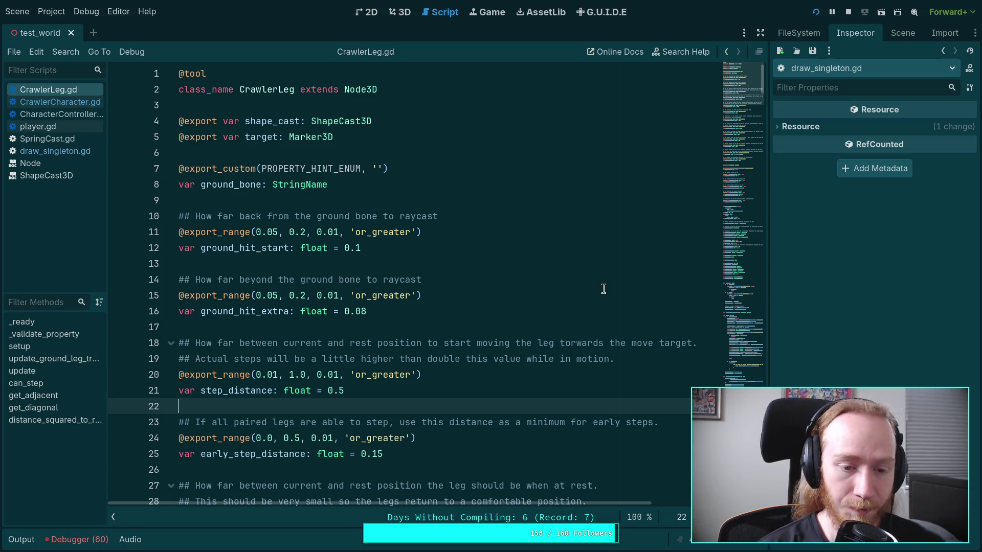
left_click(424, 327)
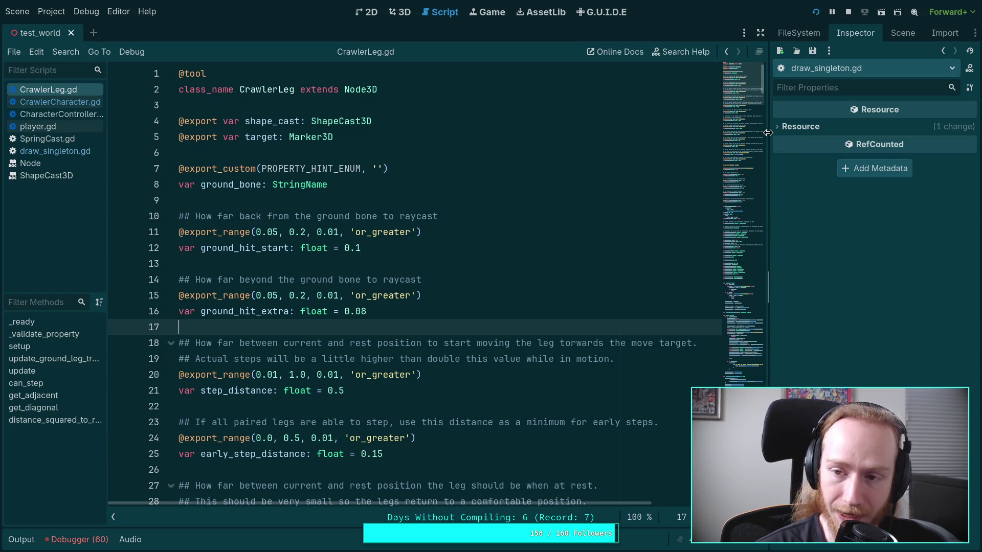
left_click_drag(768, 132, 764, 155)
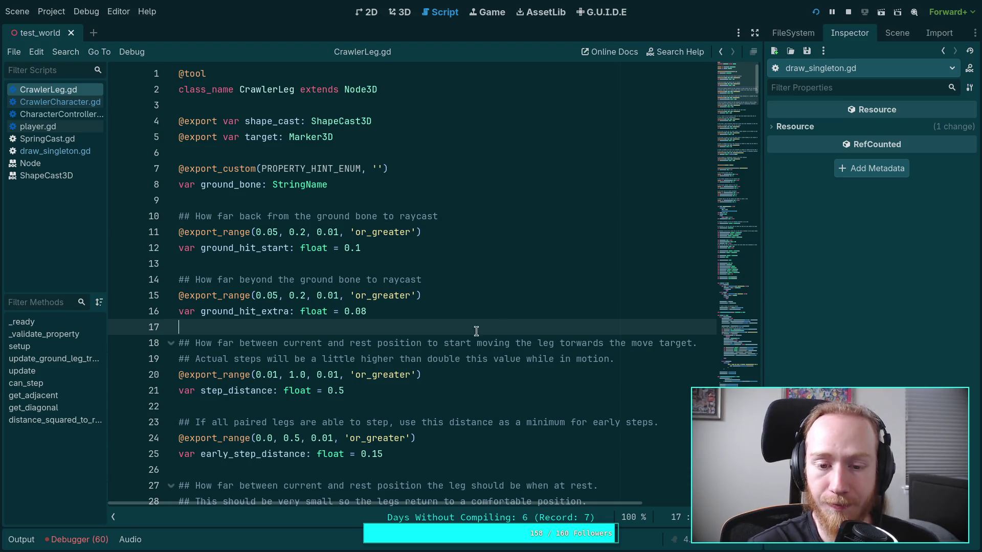
left_click(906, 33)
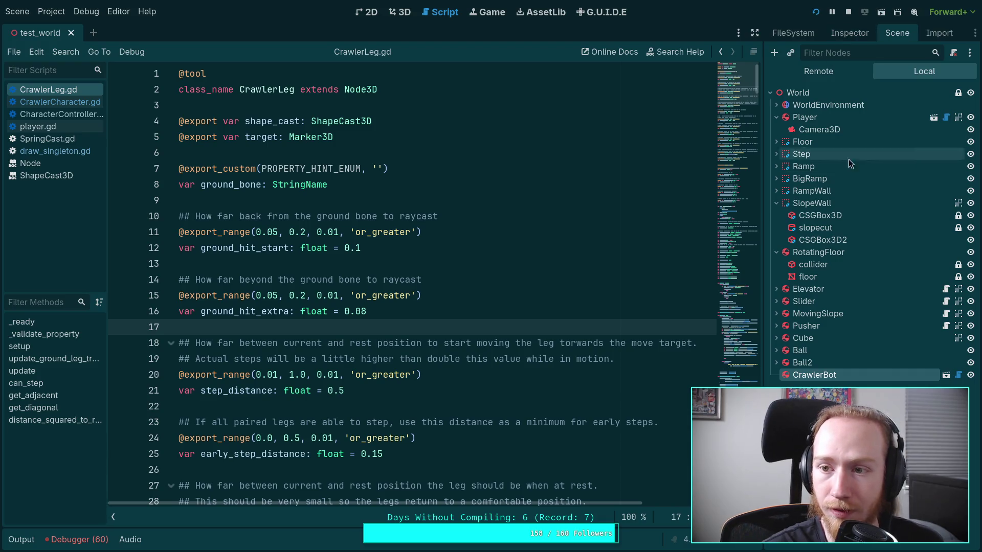
- In the Remote tree, select CrawlerBot and view its live properties in a widened Inspector
left_click(840, 71)
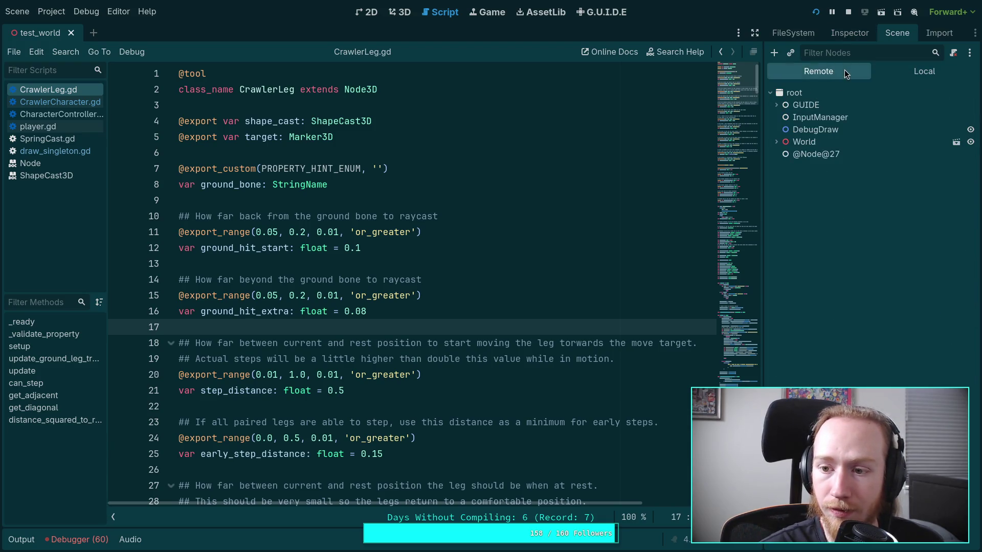
left_click(776, 142)
left_click(820, 350)
left_click(841, 35)
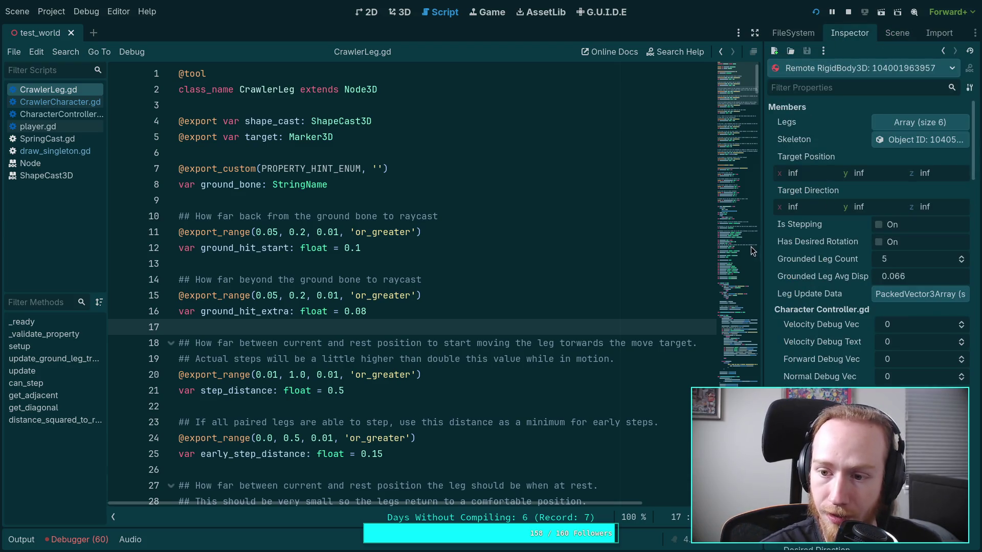
left_click_drag(762, 270, 743, 270)
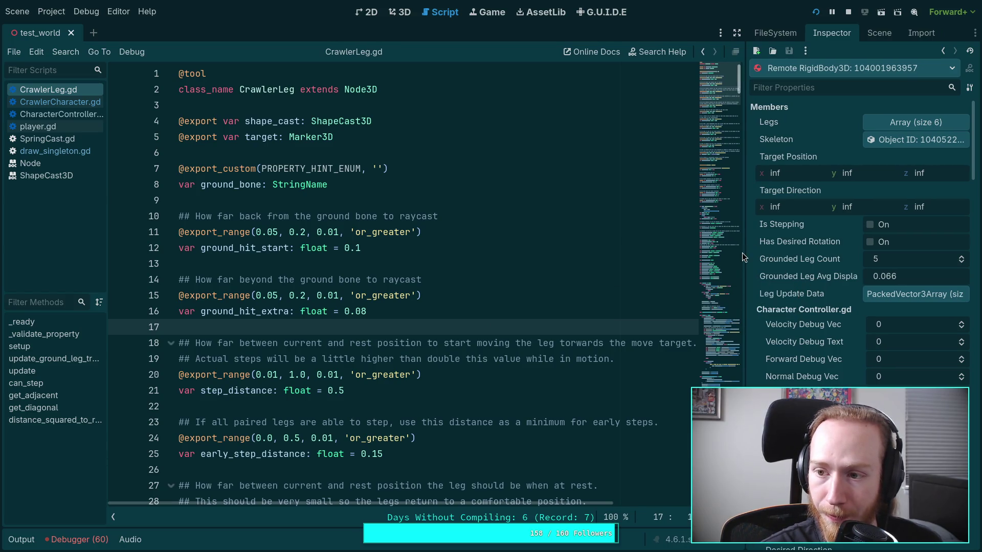
left_click_drag(742, 255, 732, 257)
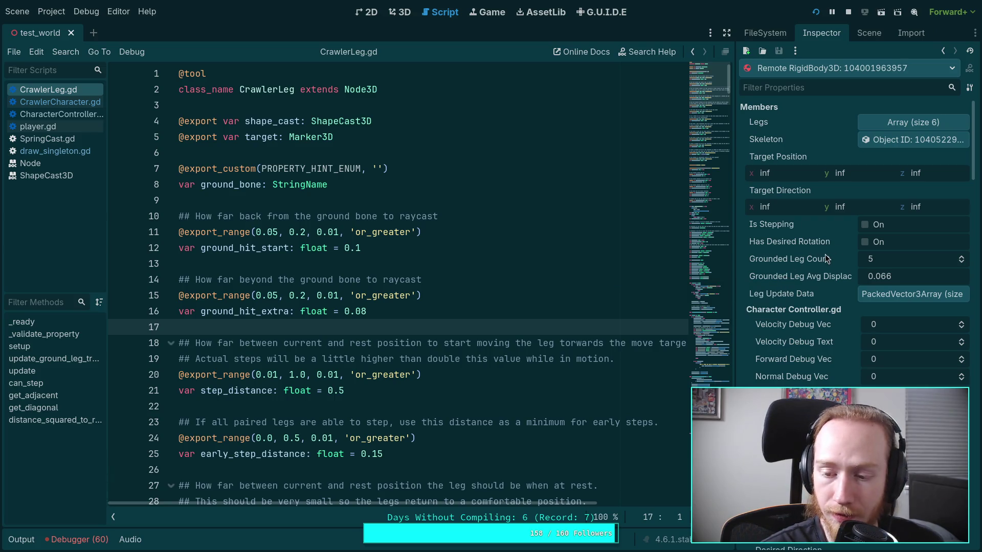
scroll(536, 246, "down", 5)
scroll(536, 246, "down", 3)
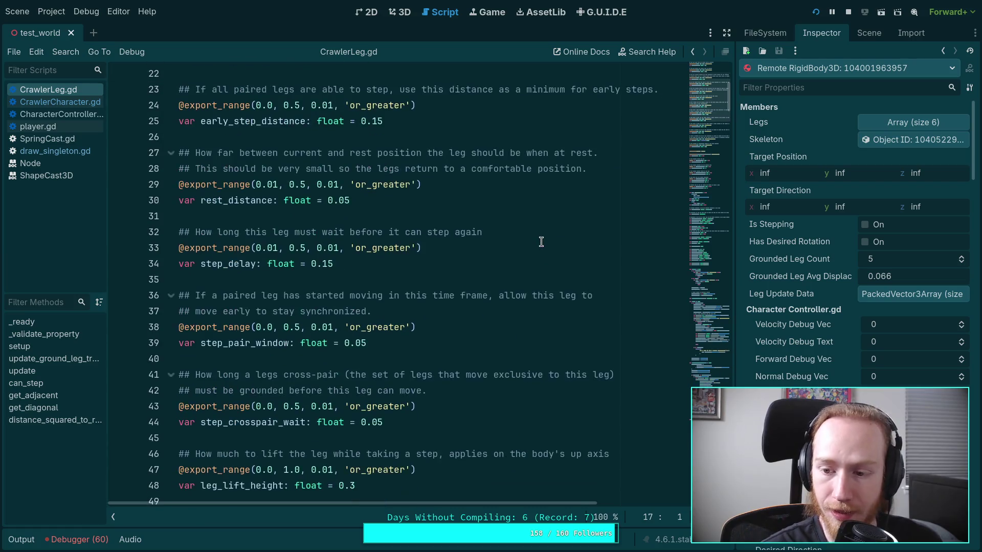
- Expand LegTargets > FrontLegPair and inspect the live FR_Leg node
left_click(869, 34)
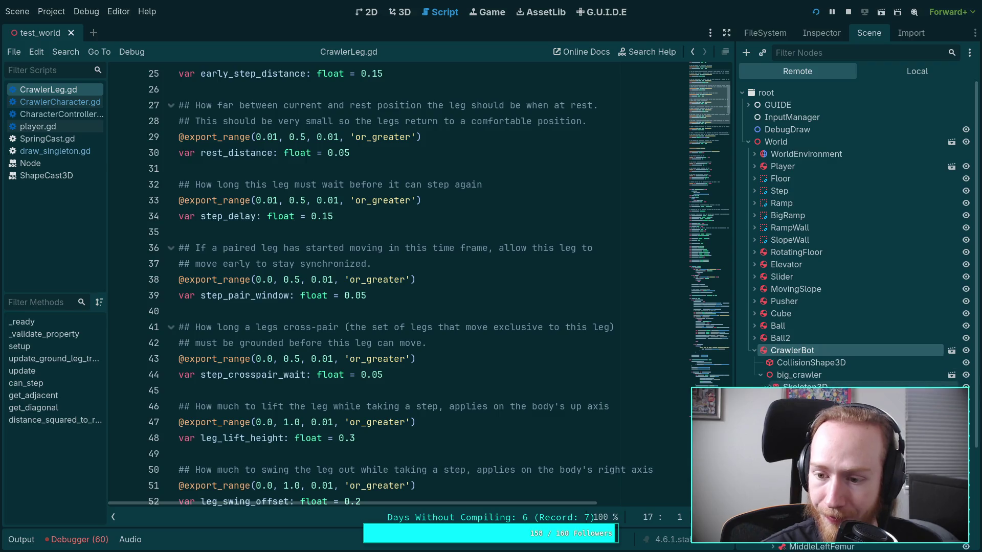
scroll(797, 327, "down", 4)
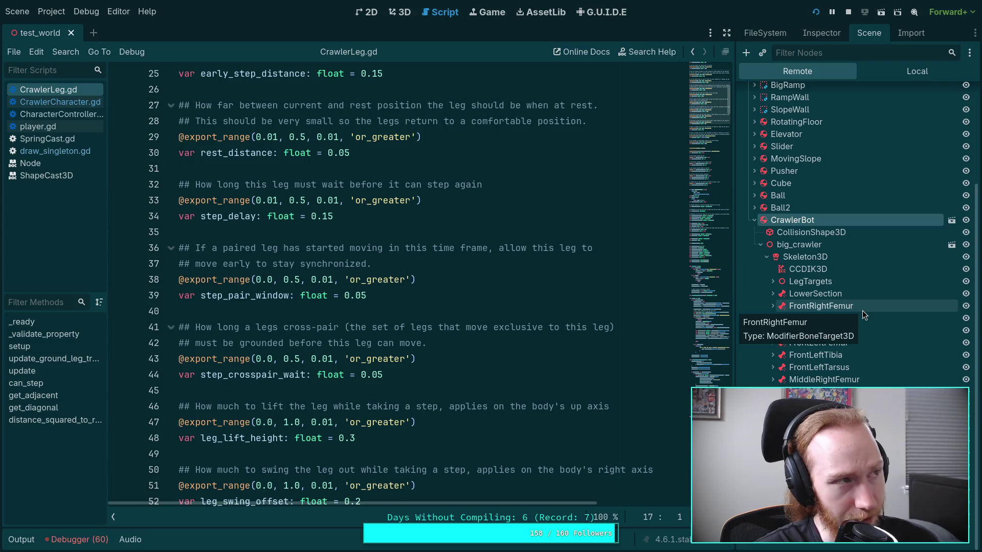
left_click(772, 281)
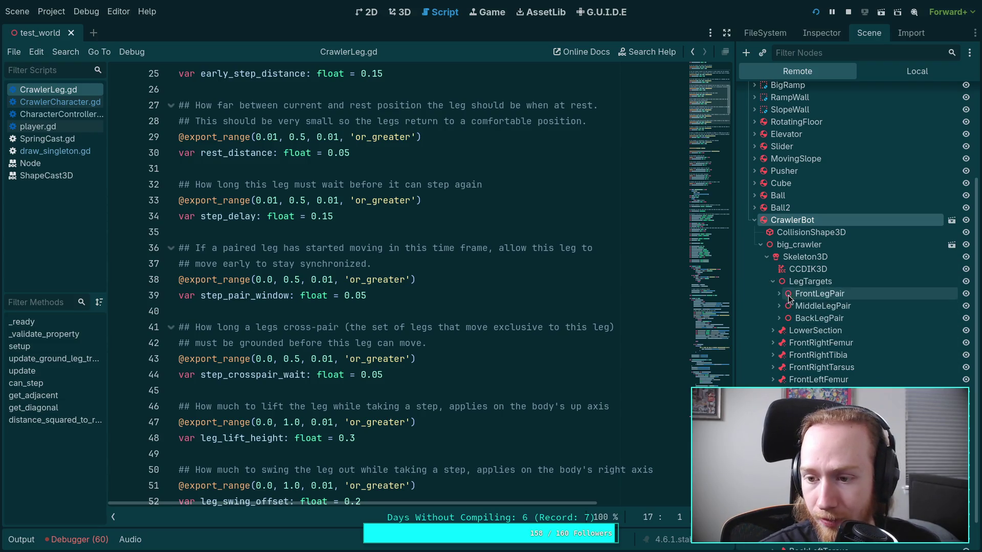
left_click(778, 293)
left_click(807, 319)
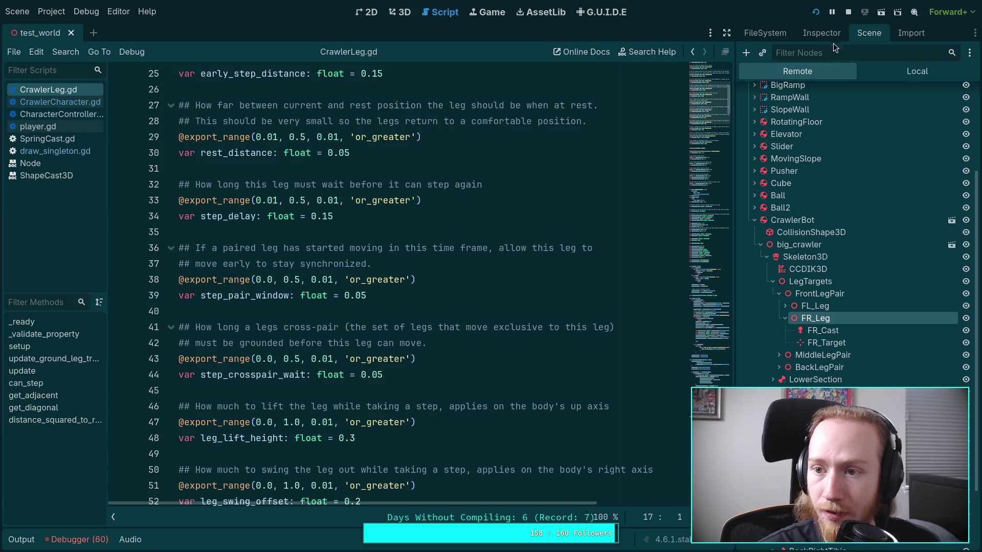
left_click(824, 33)
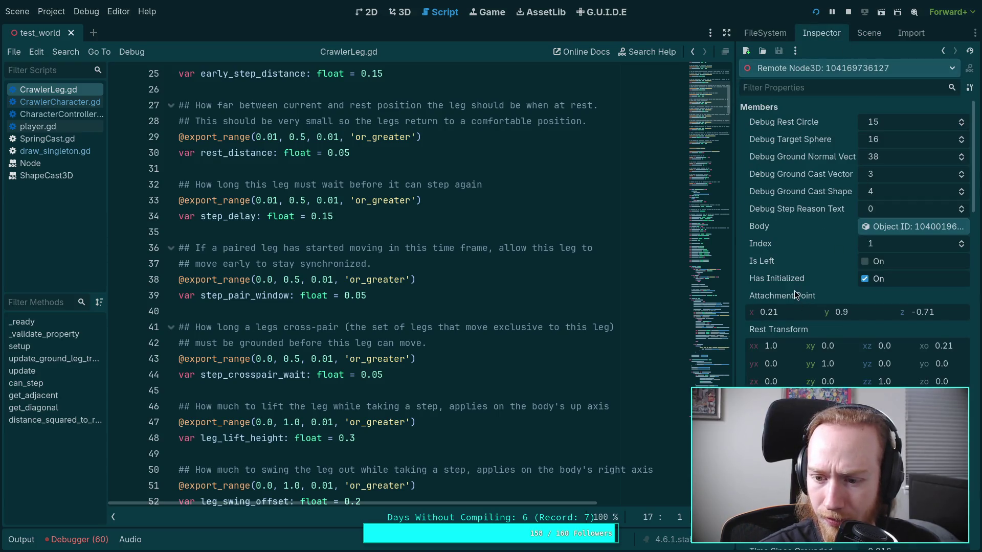
scroll(805, 317, "down", 5)
scroll(807, 351, "down", 3)
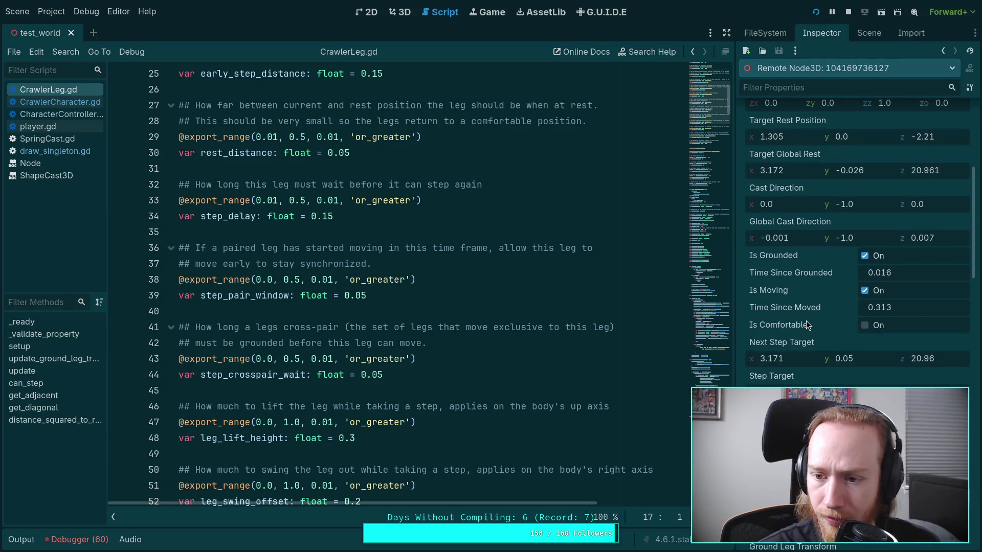
scroll(805, 320, "down", 3)
scroll(805, 320, "down", 3)
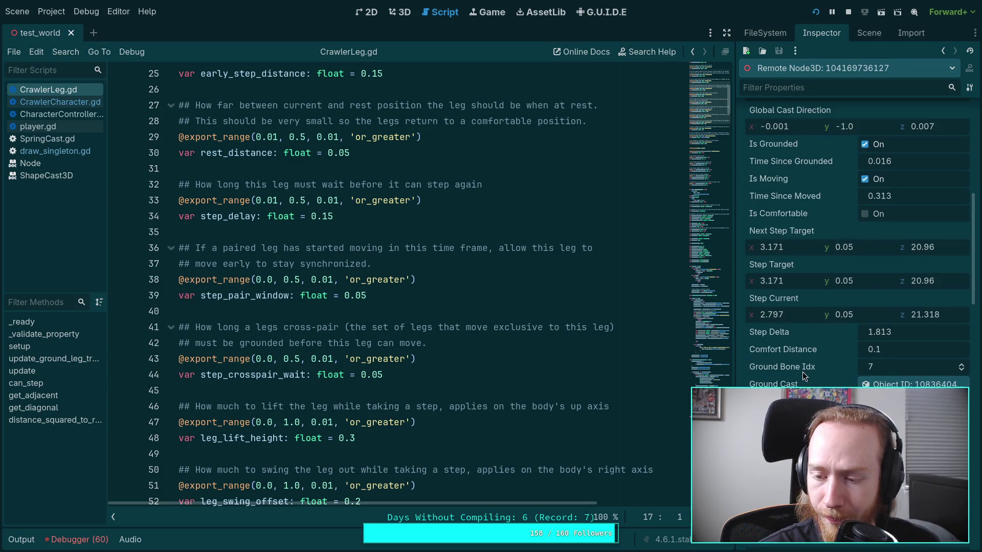
scroll(803, 369, "down", 9)
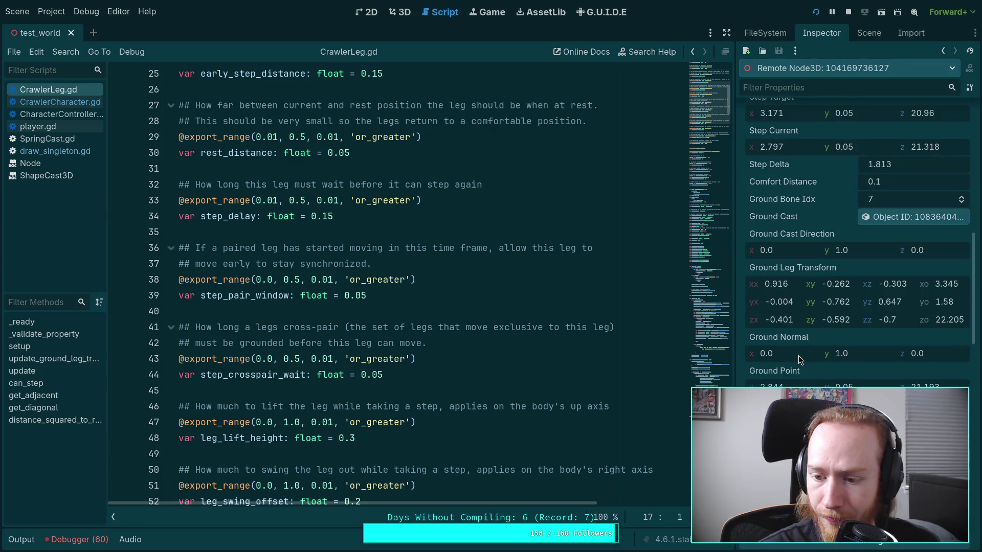
scroll(798, 355, "up", 9)
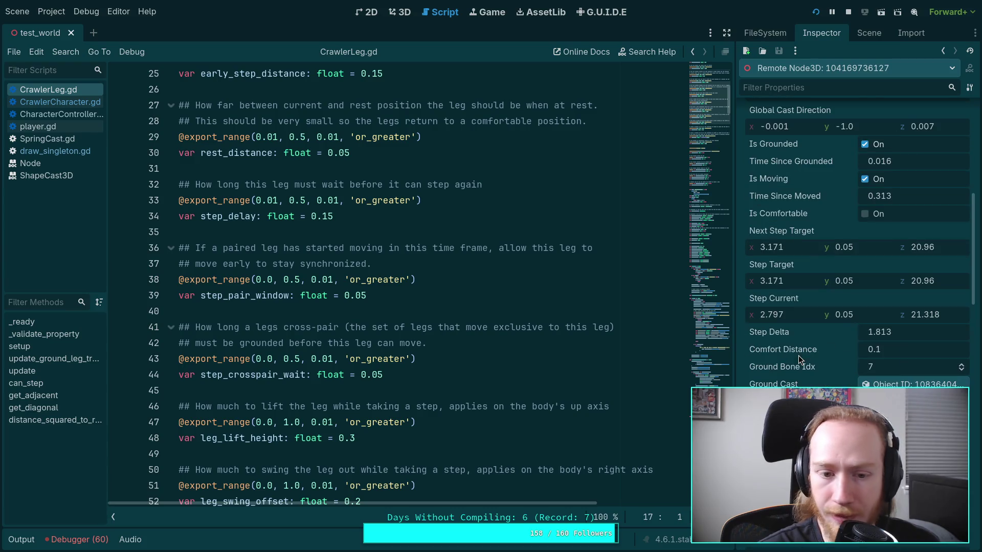
scroll(385, 286, "up", 7)
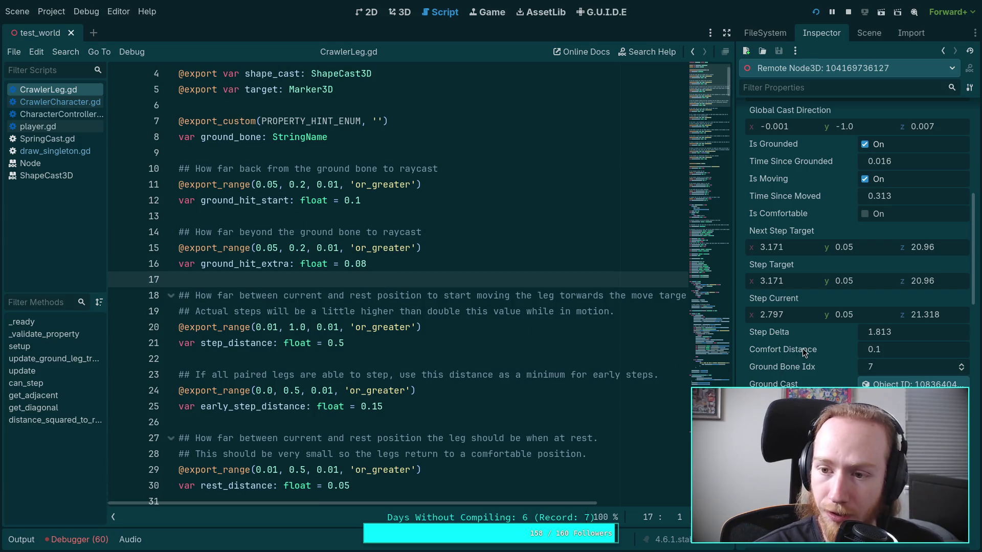
scroll(810, 338, "up", 10)
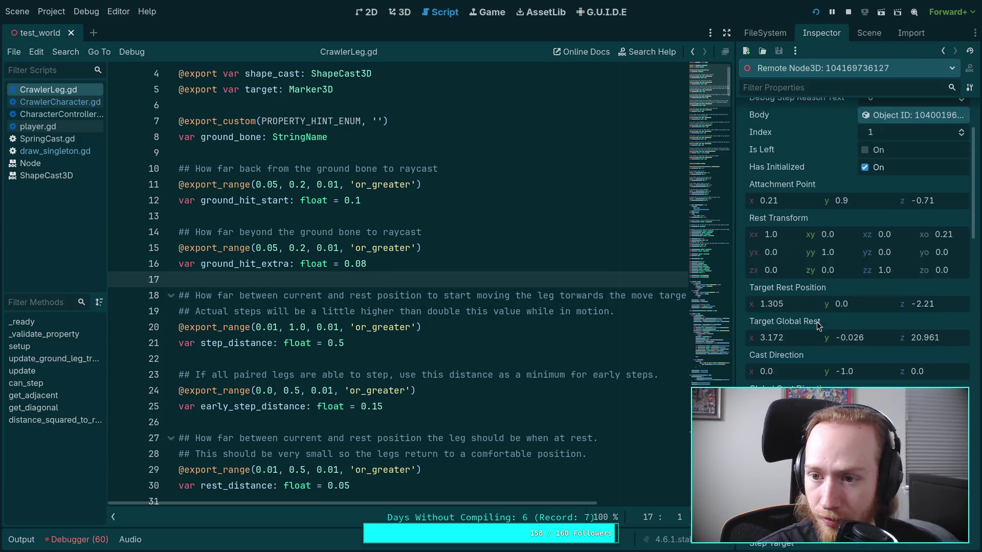
scroll(817, 325, "up", 4)
scroll(815, 234, "down", 4)
scroll(809, 333, "down", 8)
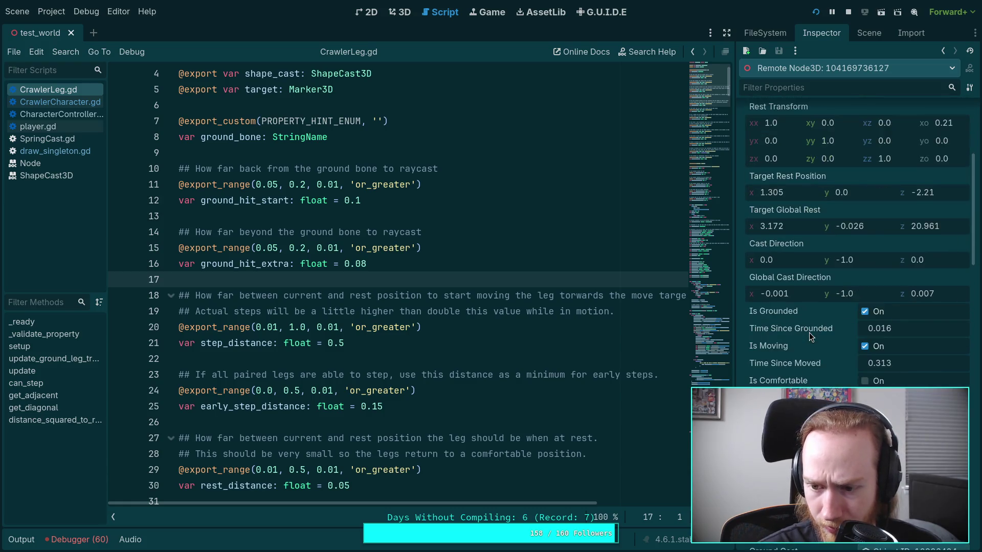
scroll(812, 352, "down", 4)
scroll(813, 353, "down", 6)
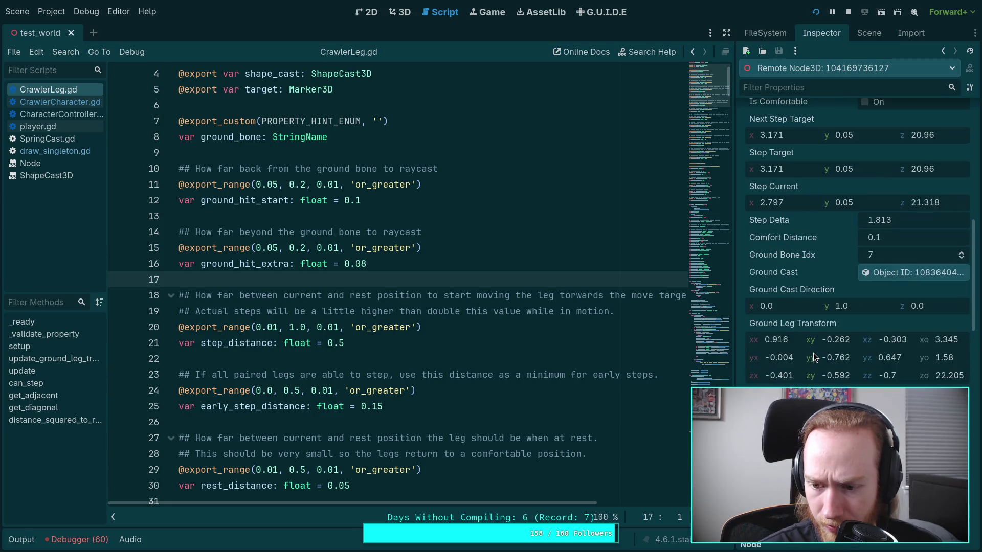
scroll(814, 351, "down", 4)
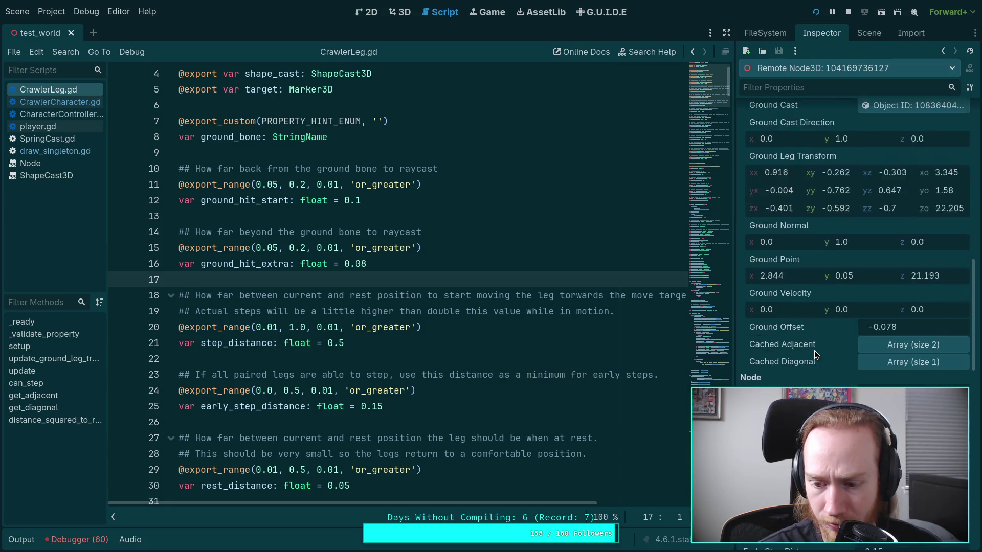
scroll(811, 348, "down", 6)
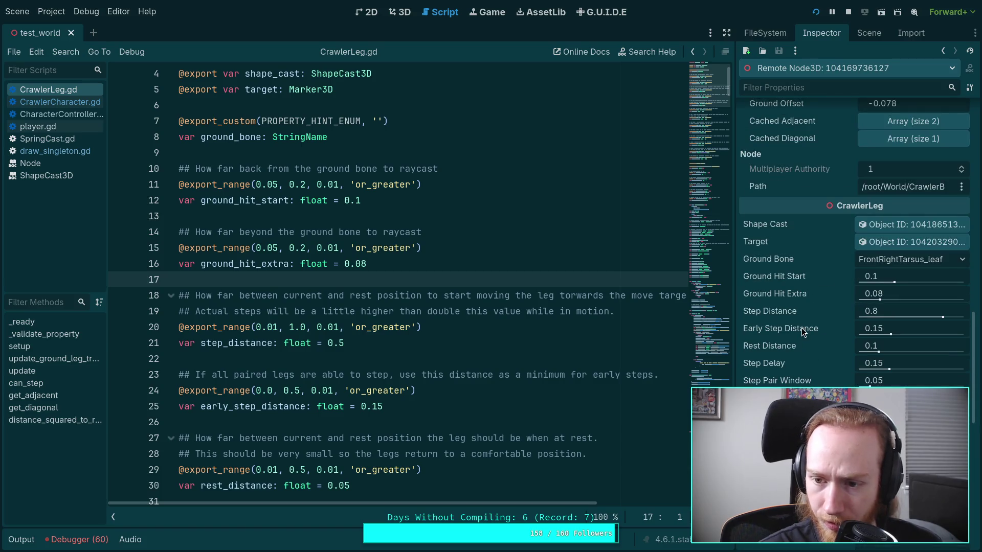
scroll(791, 303, "up", 20)
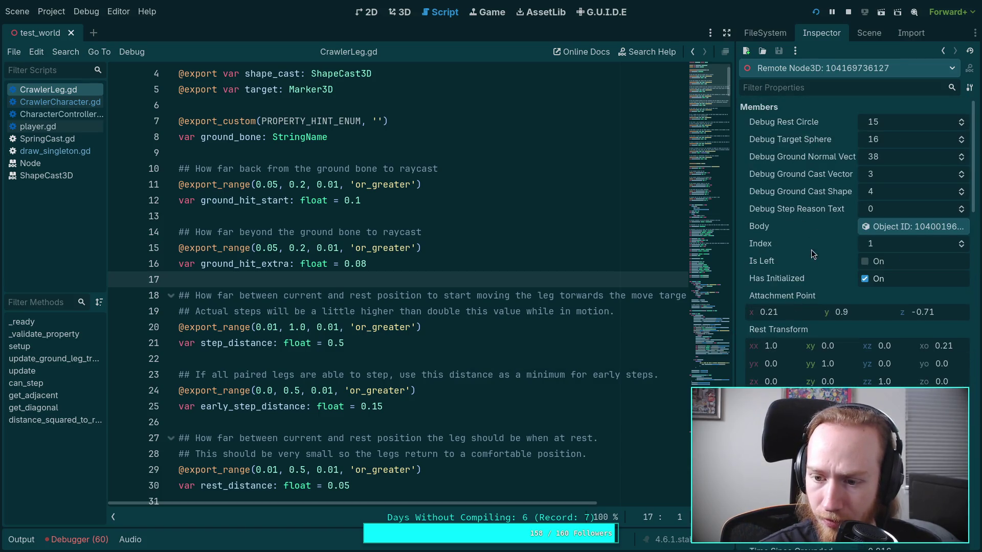
scroll(791, 304, "down", 8)
scroll(785, 332, "down", 5)
scroll(784, 330, "down", 4)
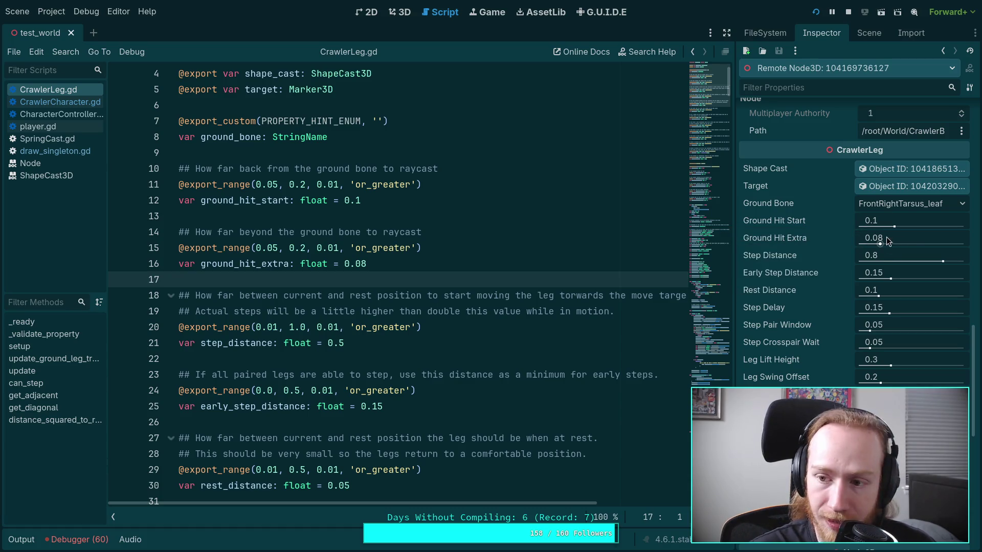
left_click_drag(897, 238, 874, 238)
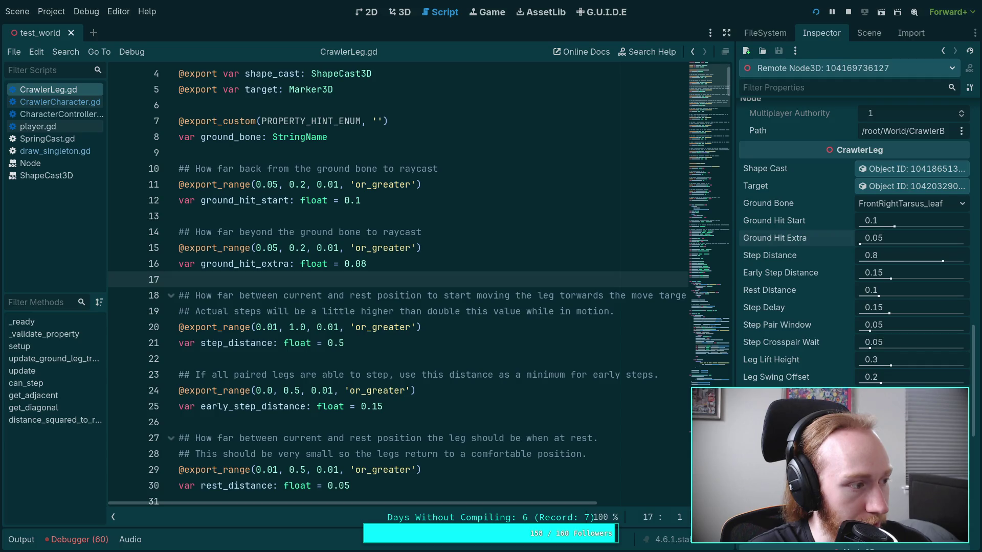
- Set the live FR_Leg's Ground Hit Extra to 0.05, watch the game, then stop it
left_click_drag(859, 244, 879, 244)
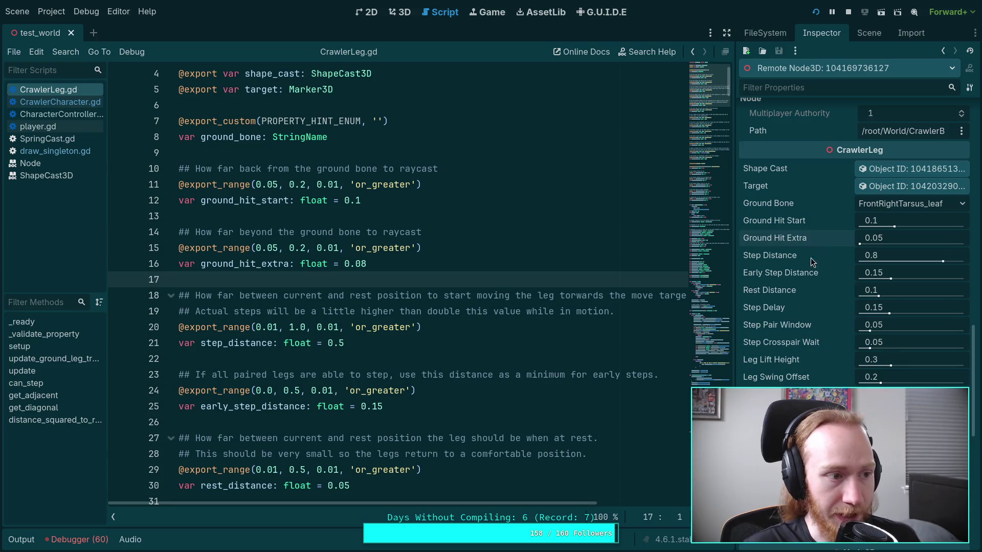
key("alt+Tab")
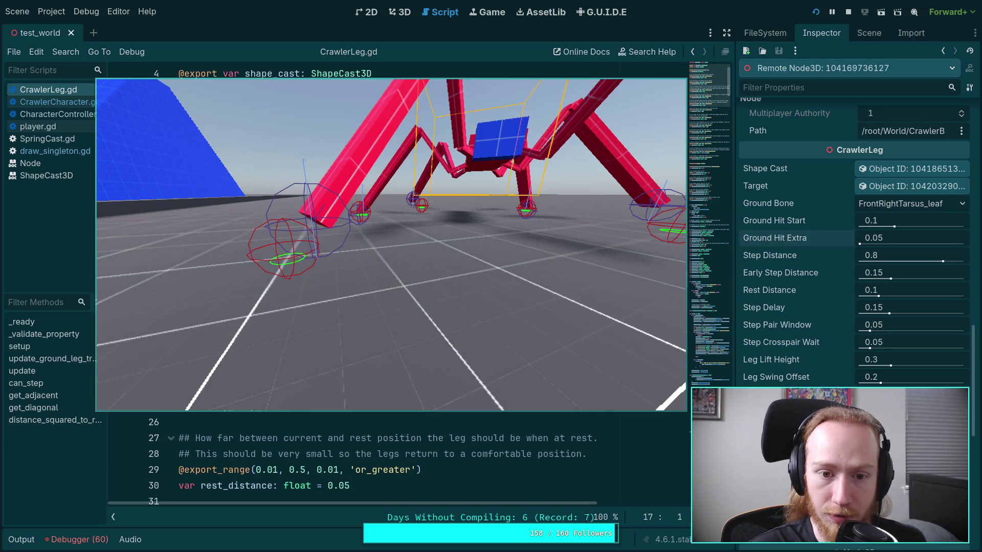
left_click(918, 240)
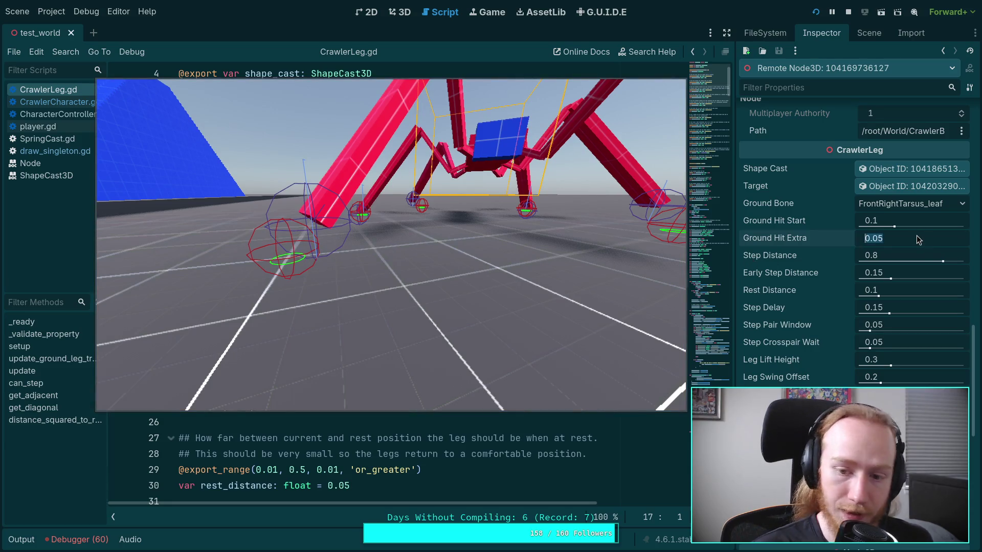
key("Return")
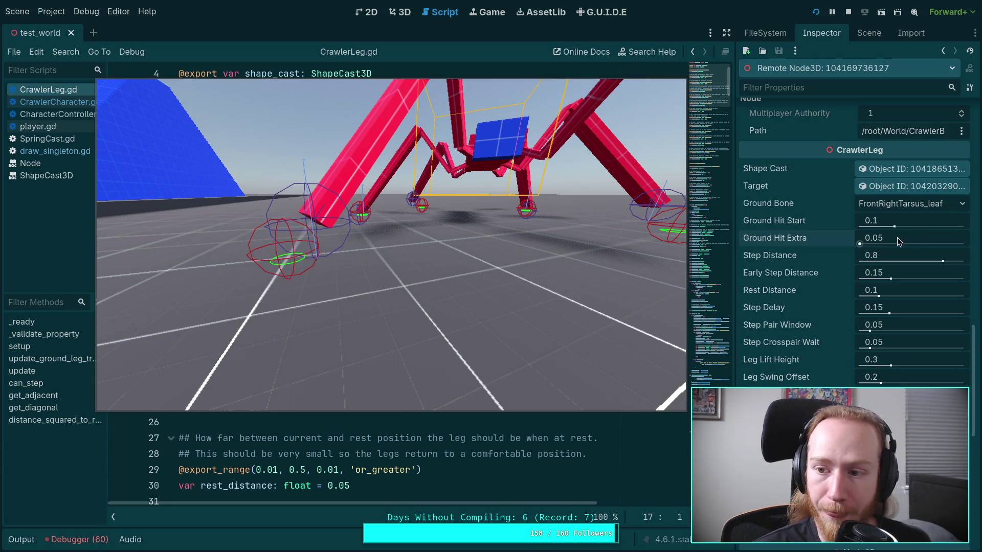
left_click(849, 12)
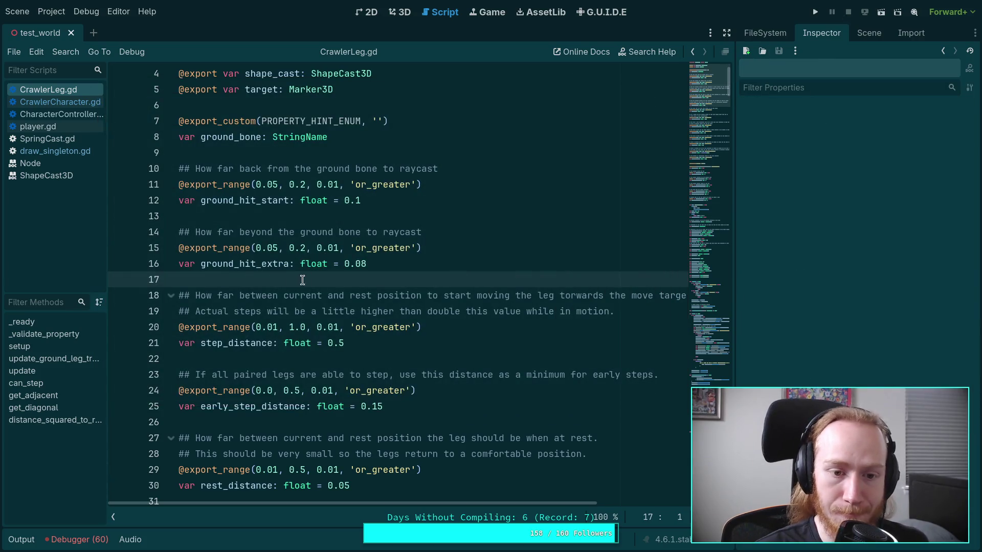
- Add or_less to the export_range hint of ground_hit_extra
left_click(245, 264)
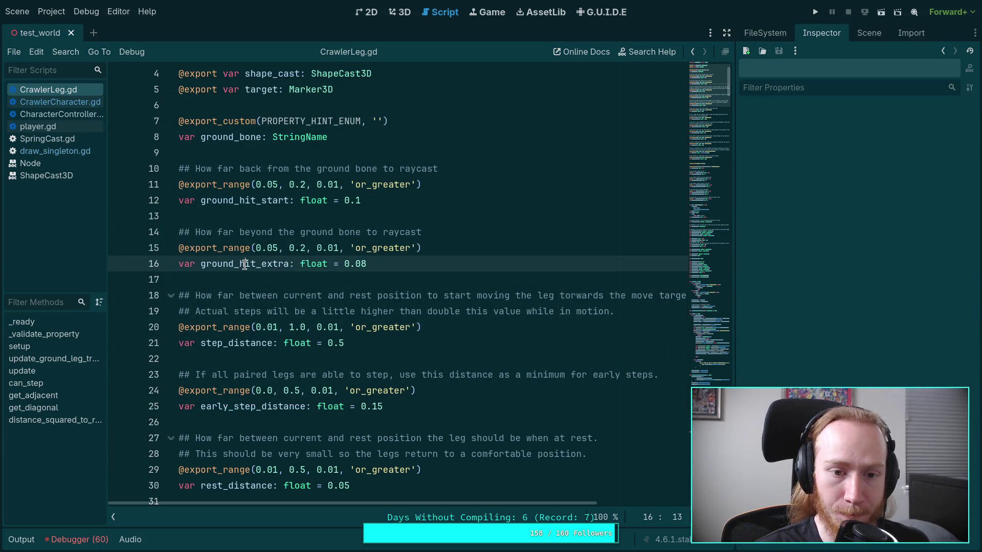
left_click(349, 246)
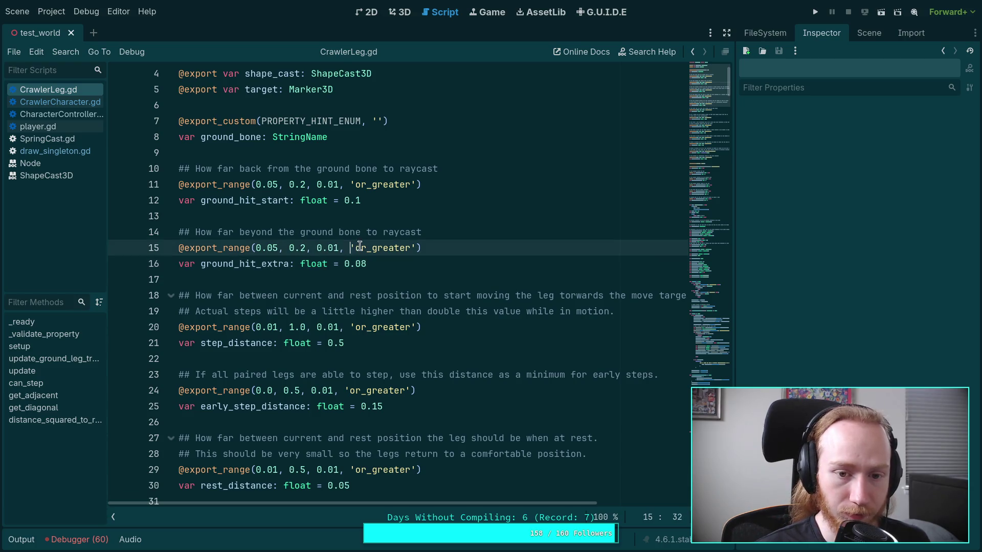
type(", 'or")
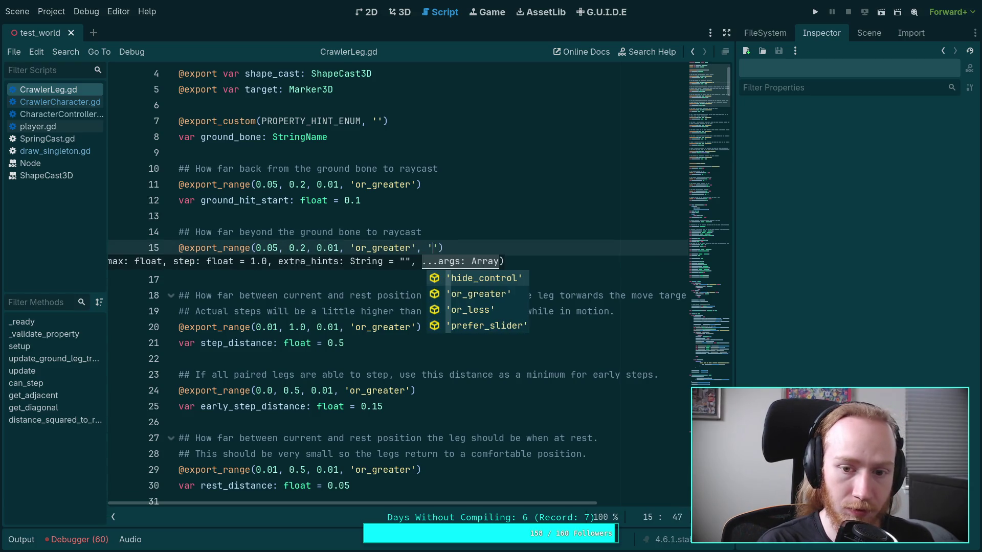
key("Down")
key("Return")
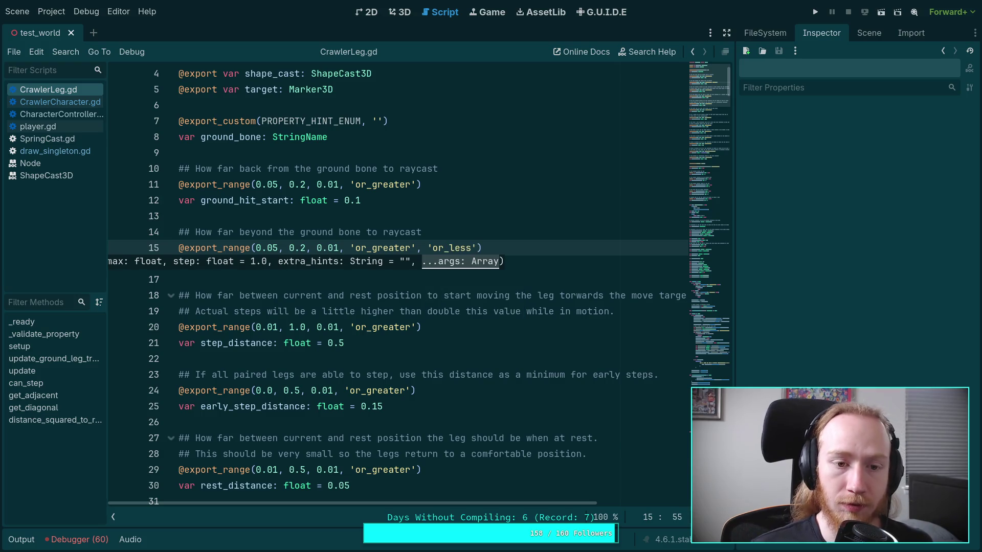
- Add or_less to ground_hit_start's export_range on line 11, save CrawlerLeg.gd and run the game
left_click(414, 180)
type(", 'or")
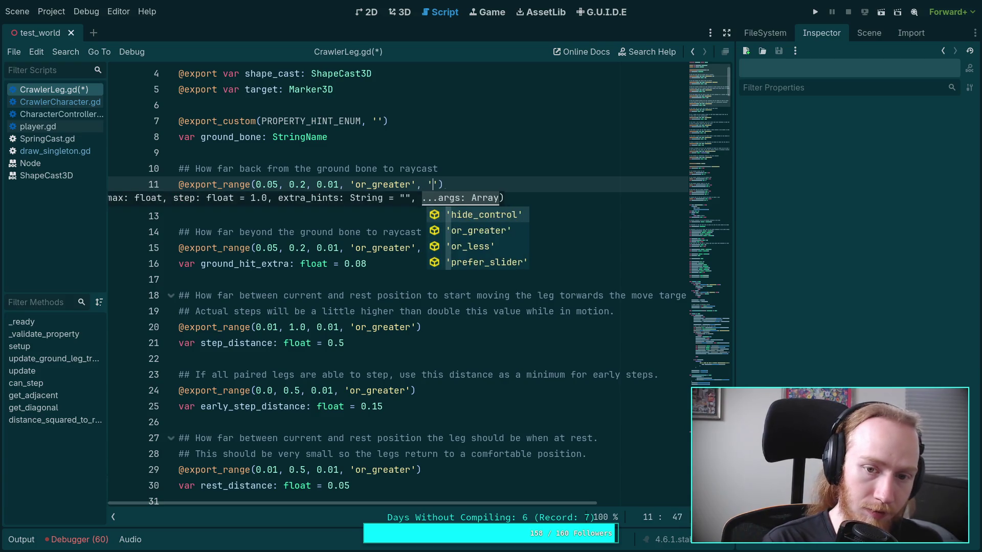
key("Down")
key("Return")
key("ctrl+s")
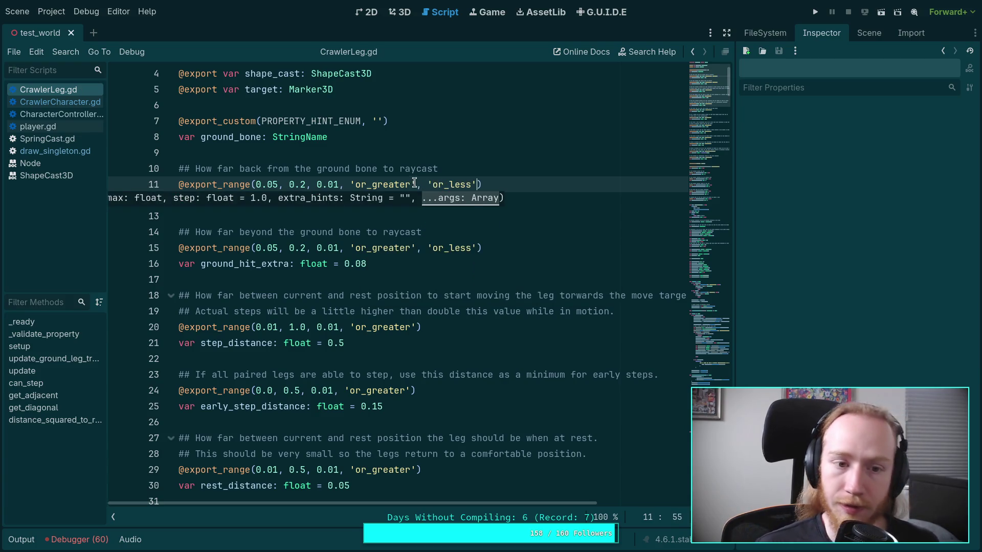
left_click(815, 13)
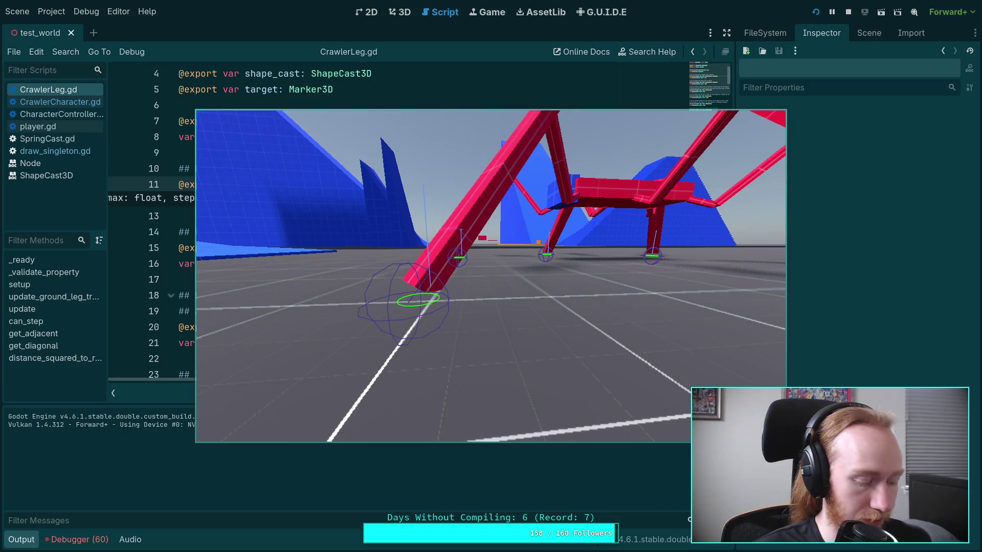
- Frame-step the paused game ten ticks to watch a leg reach its foot target, then close it
key("period")
key("period")
key("period")
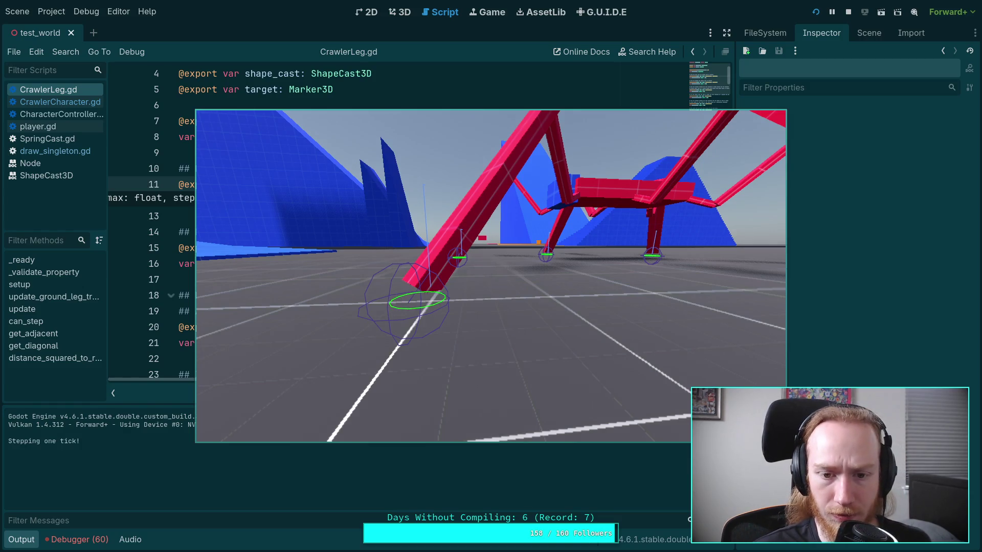
key("period")
key("period")
key("period")
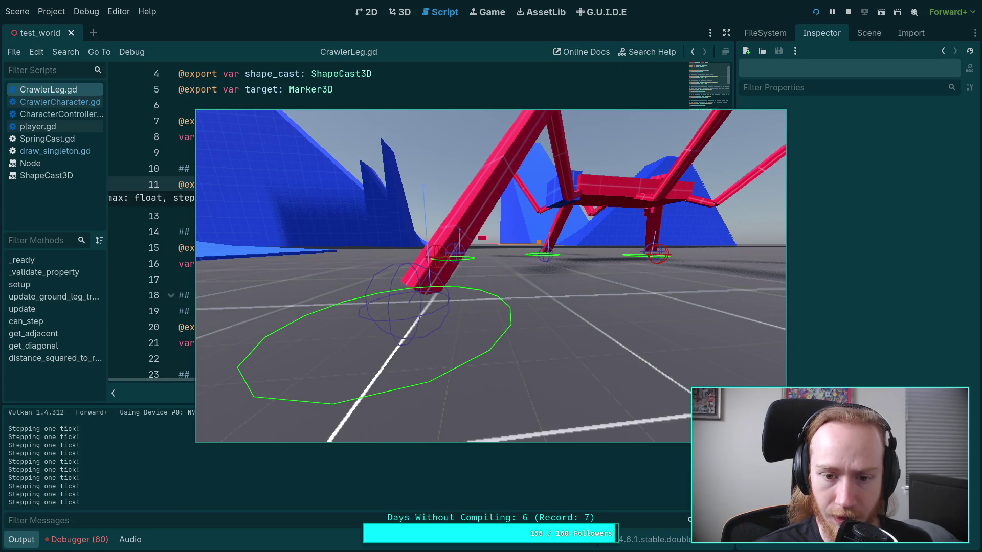
key("period")
key("period")
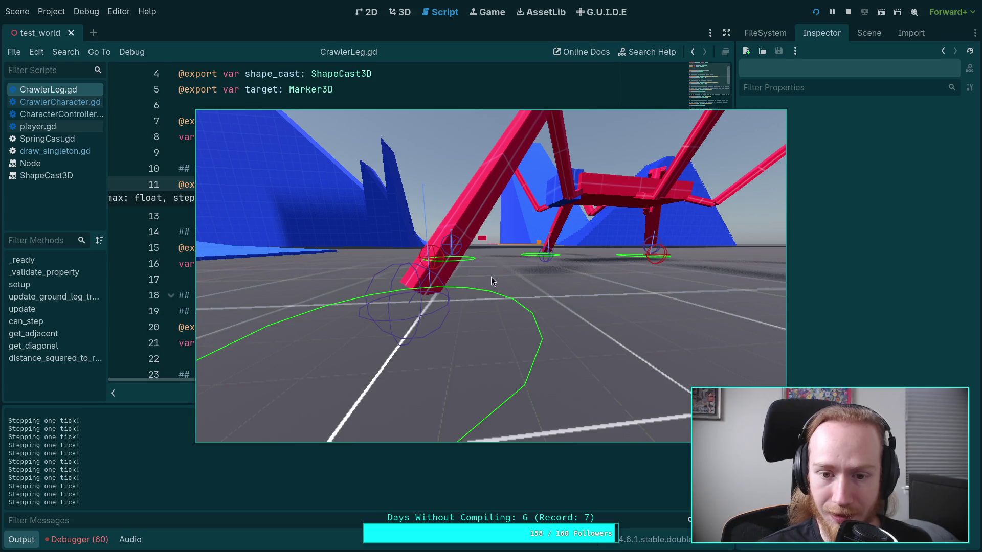
key("period")
key("period")
key("period")
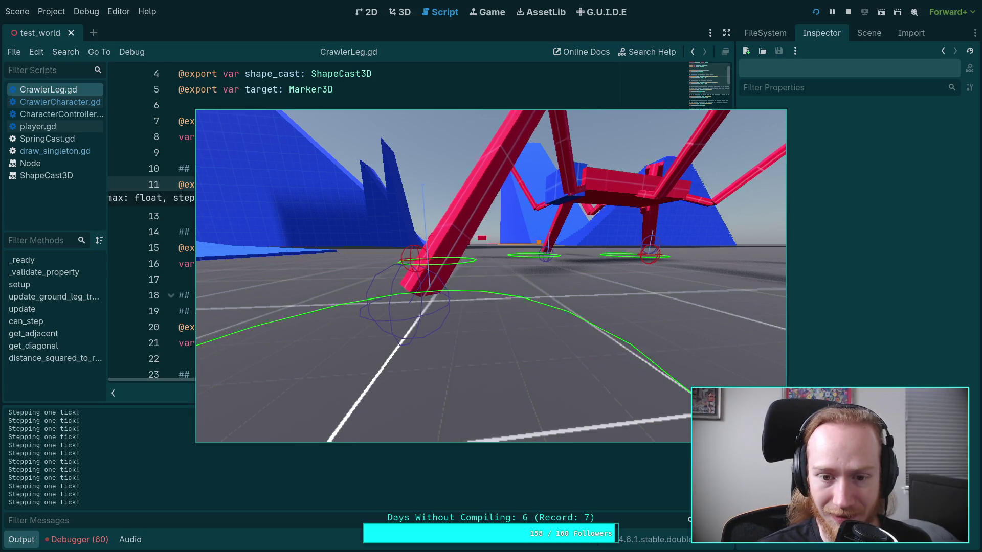
key("period")
key("period")
key("period")
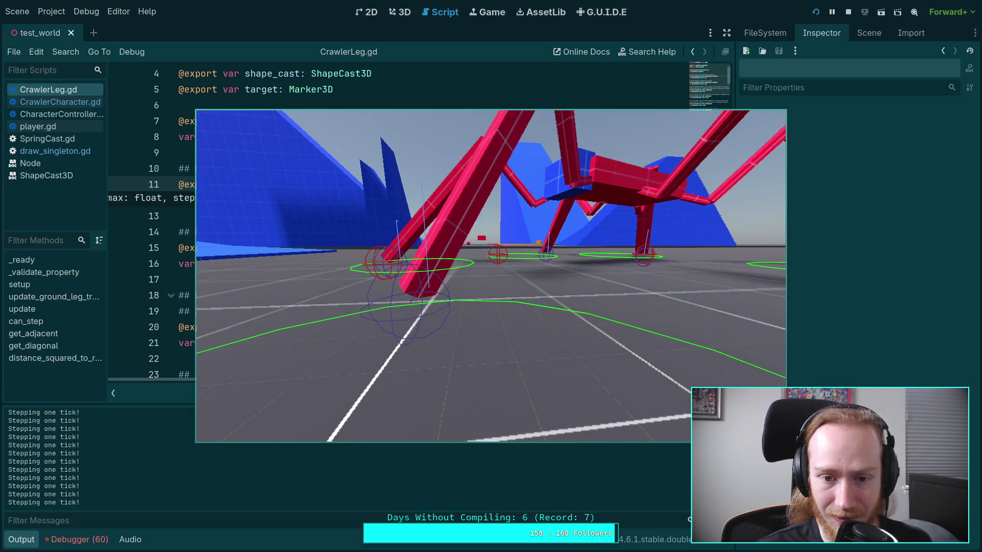
key("period")
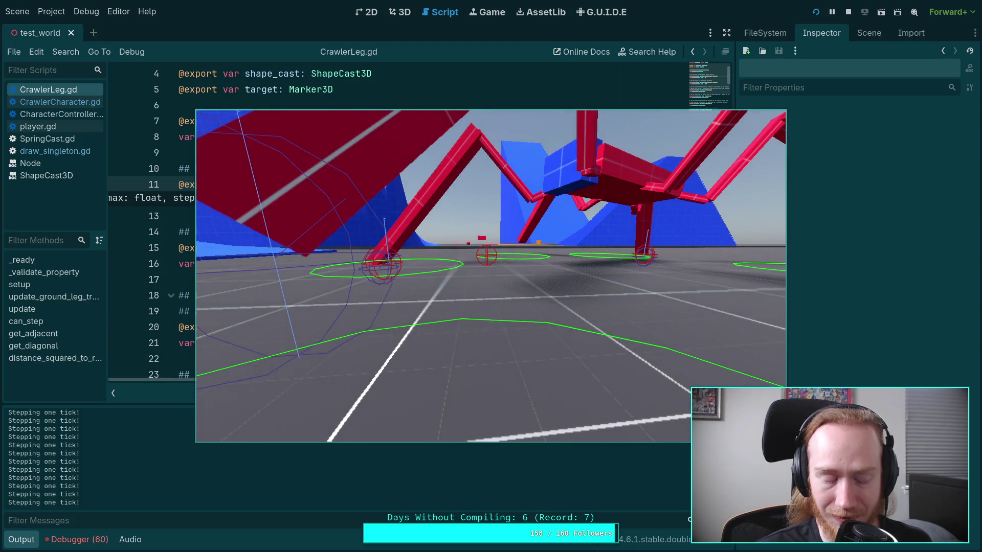
key("period")
key("period")
key("period")
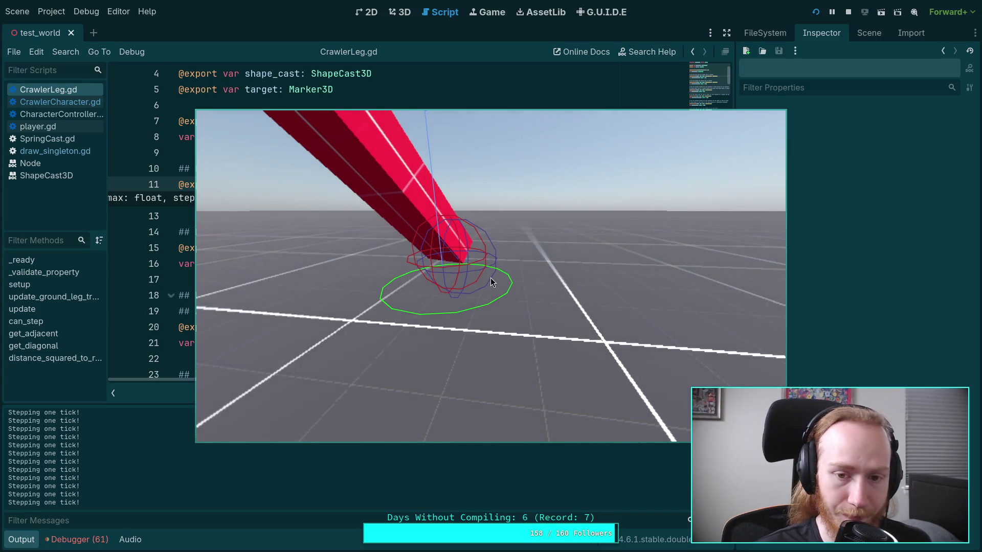
key("period")
key("period")
key("period")
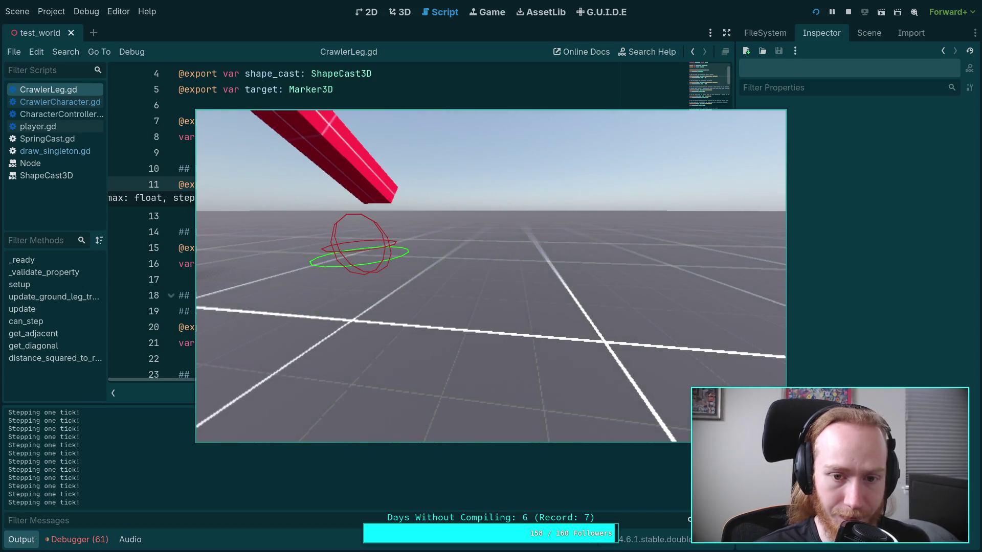
key("period")
key("period")
key("period")
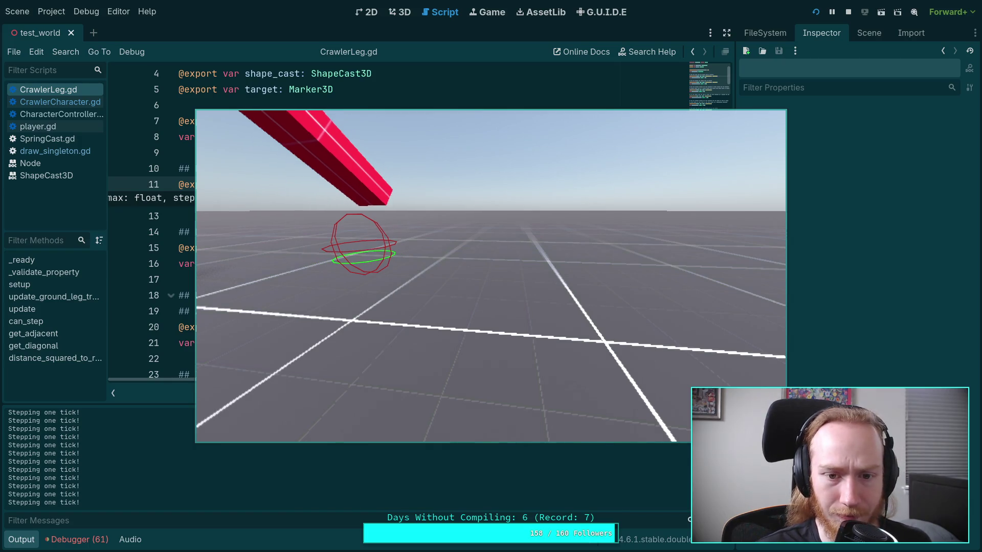
key("period")
key("period")
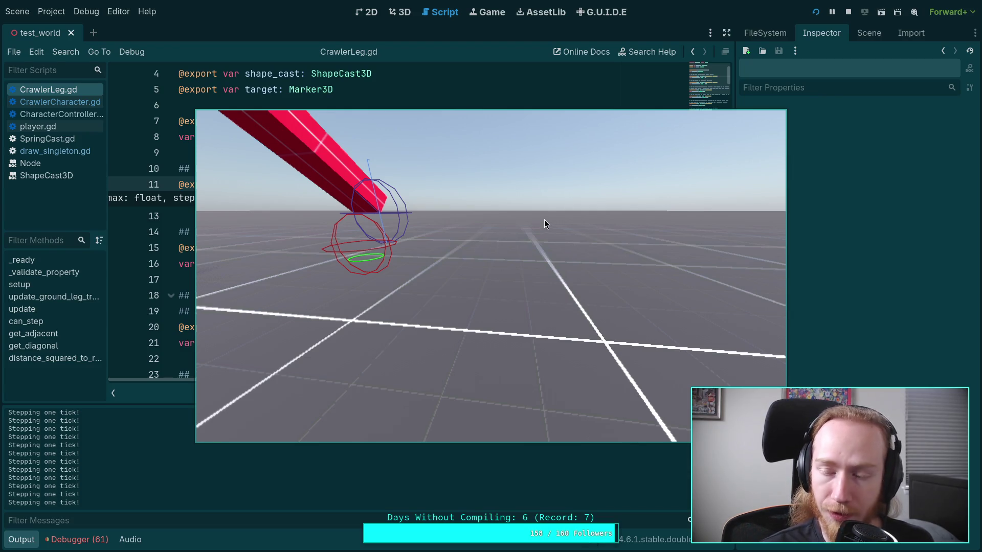
left_click(848, 15)
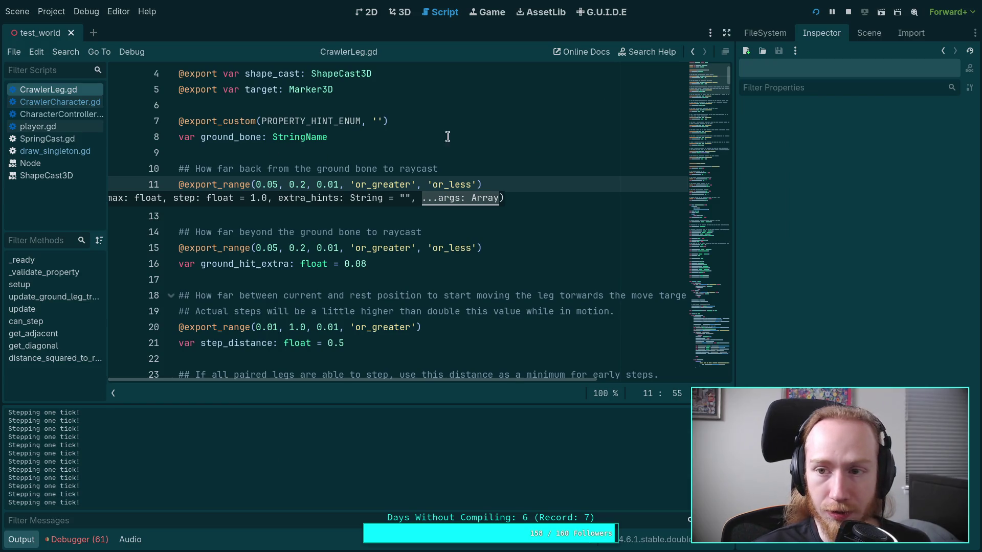
- Select FL_Leg in the Remote scene tree and pick its Ground Hit Extra field in the Inspector
left_click(878, 35)
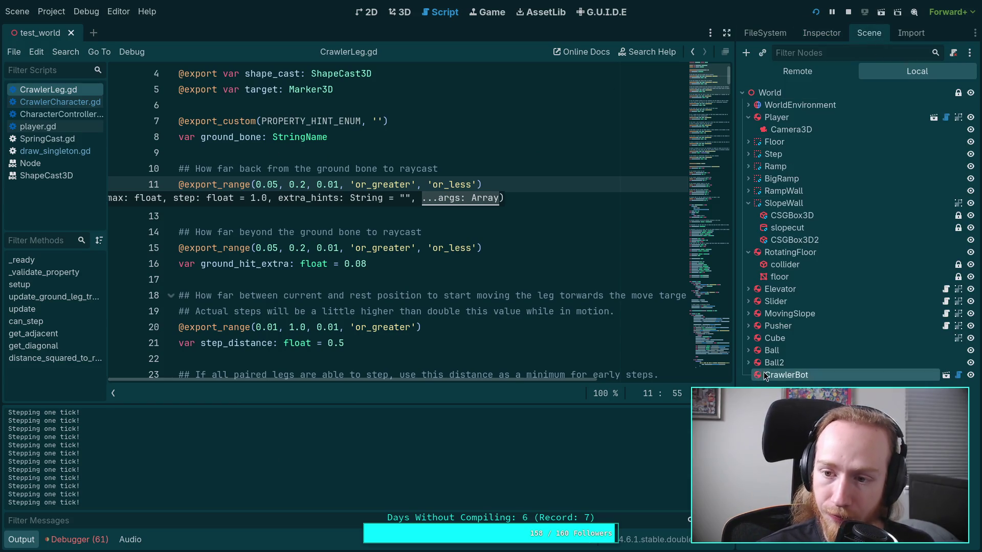
left_click(813, 68)
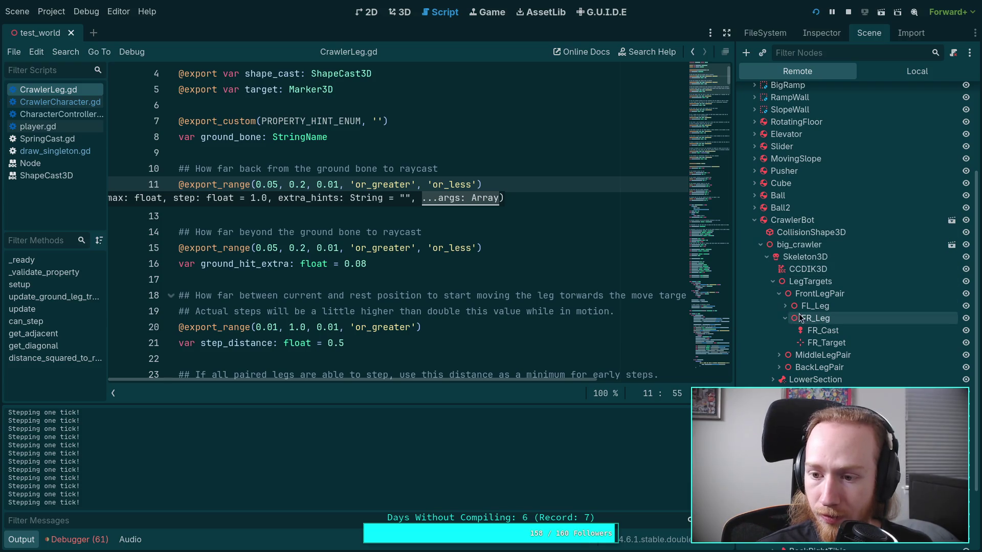
left_click(813, 306)
left_click(844, 33)
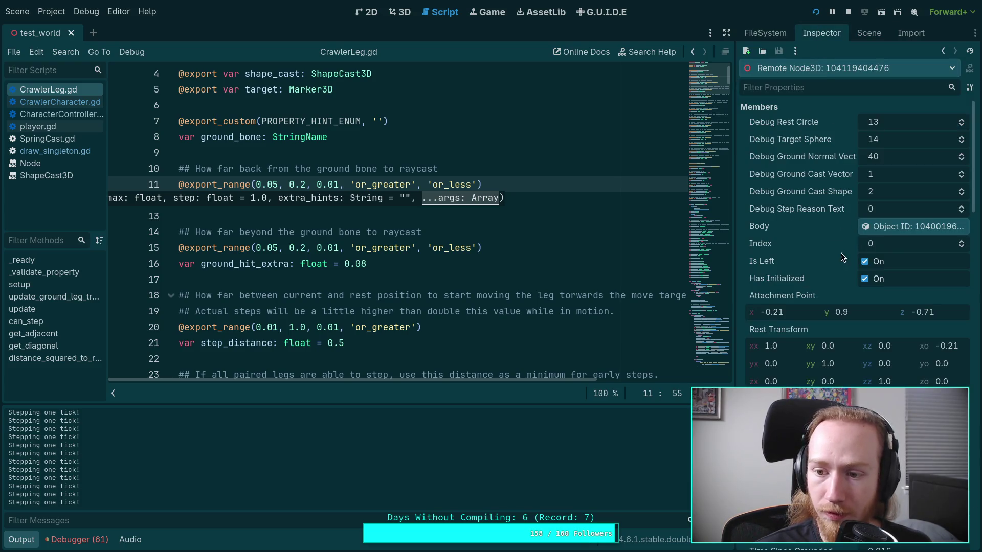
scroll(840, 253, "down", 8)
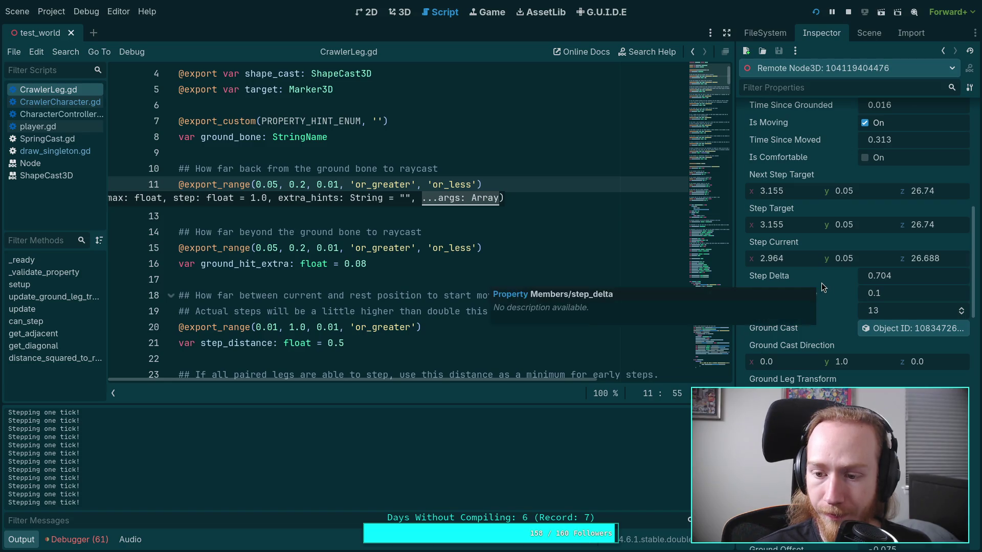
scroll(821, 283, "up", 5)
scroll(836, 277, "up", 2)
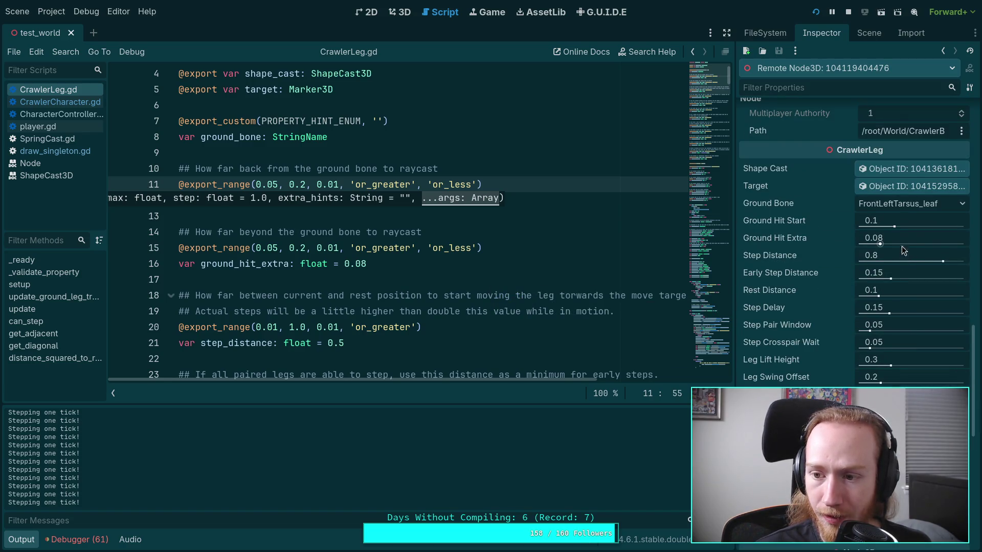
left_click(912, 234)
- Set FL_Leg's Ground Hit Extra to 0, step the game two ticks to check, then stop it
type("0")
key("Return")
key("alt+Tab")
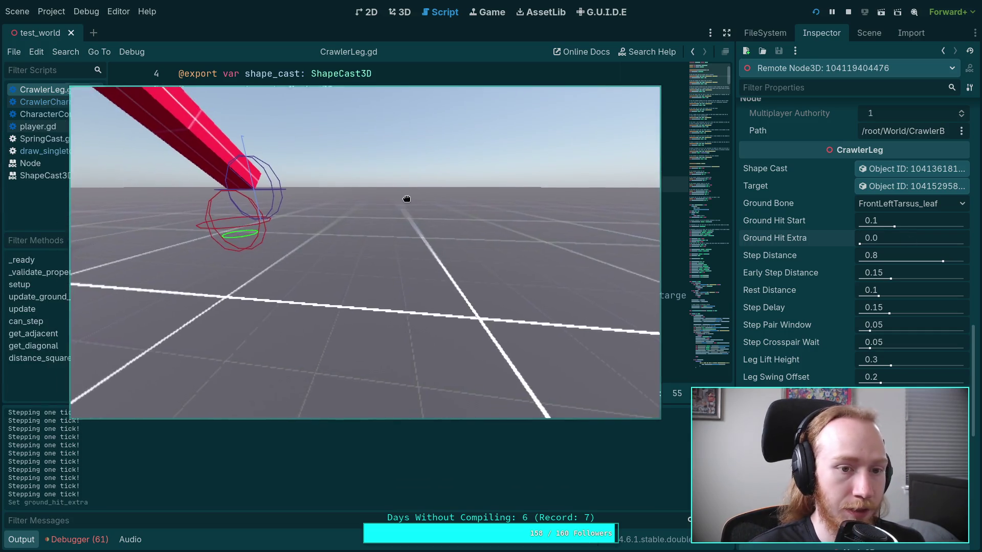
key("period")
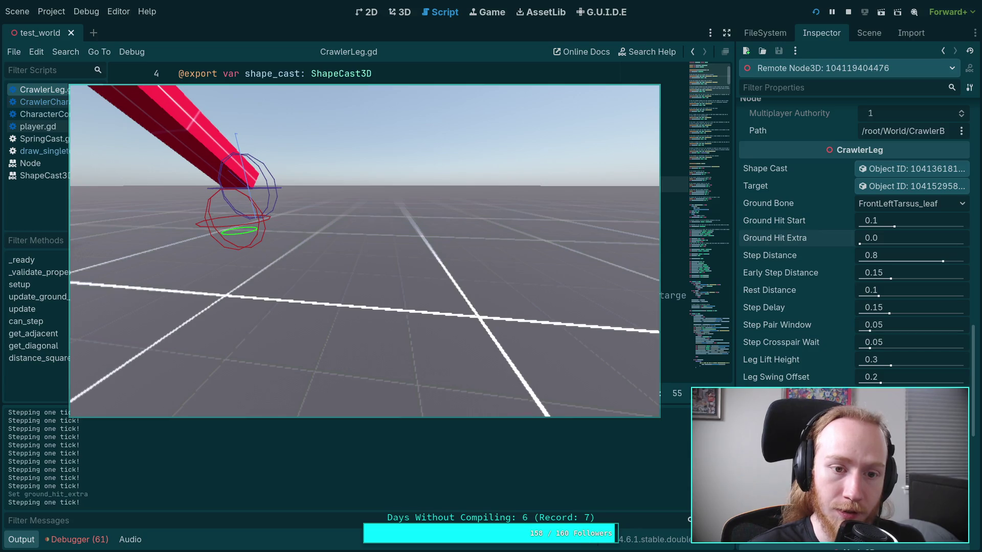
key("period")
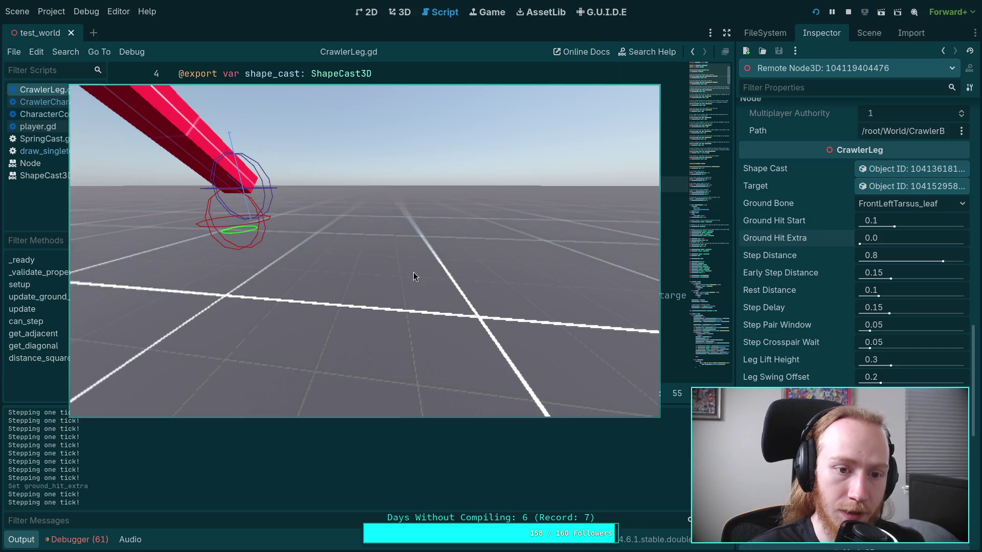
left_click_drag(464, 283, 460, 279)
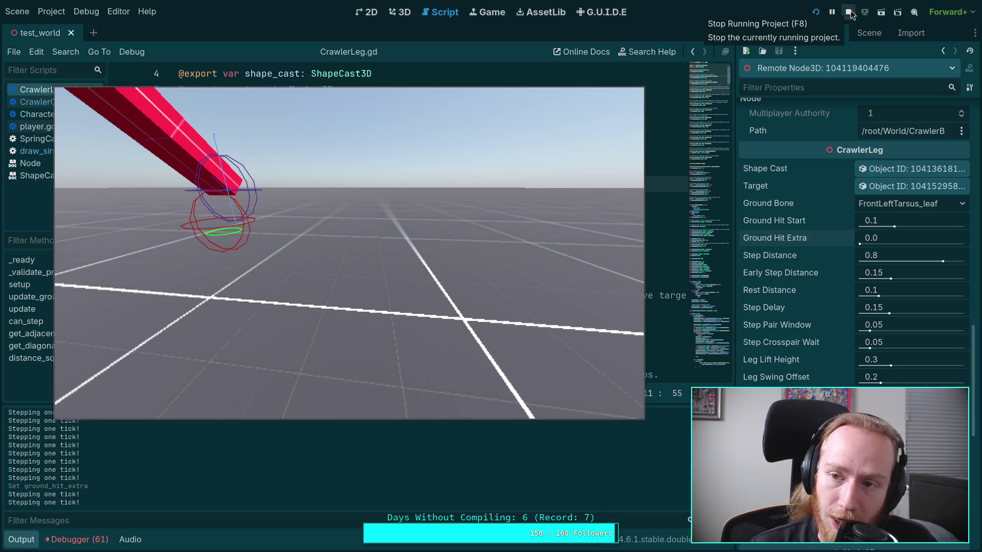
left_click(848, 12)
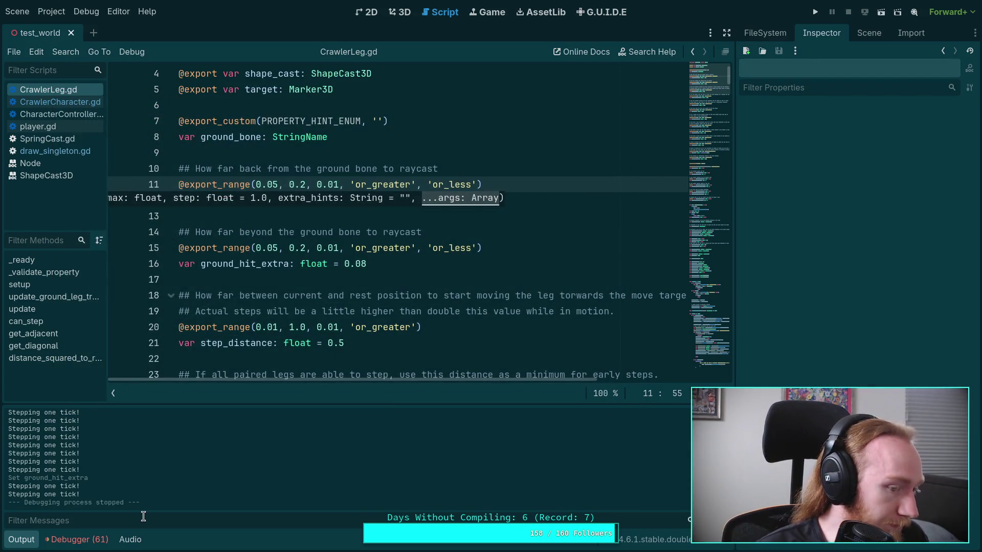
- Search CrawlerLeg.gd for ground_hit_extra and jump to where it is used
left_click(321, 294)
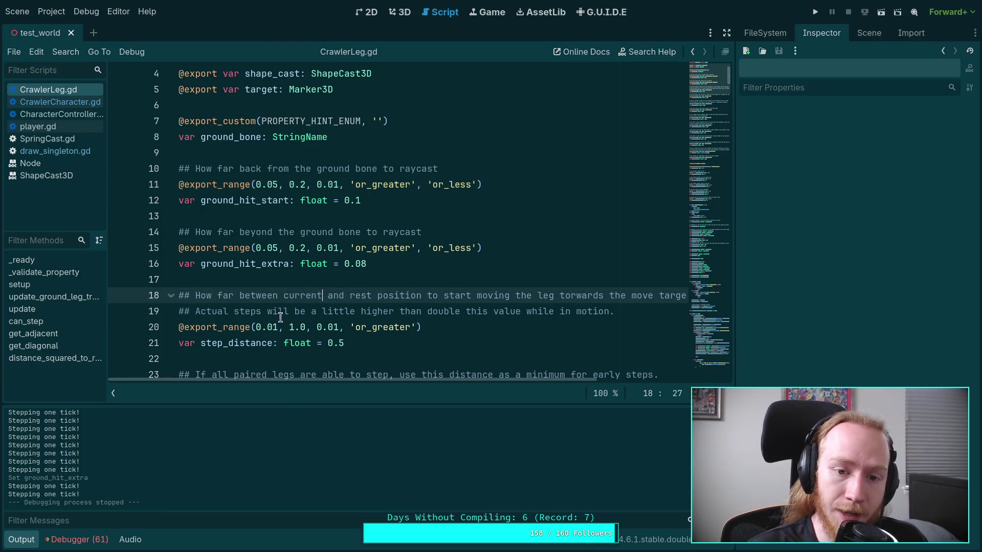
left_click(30, 544)
double_click(257, 265)
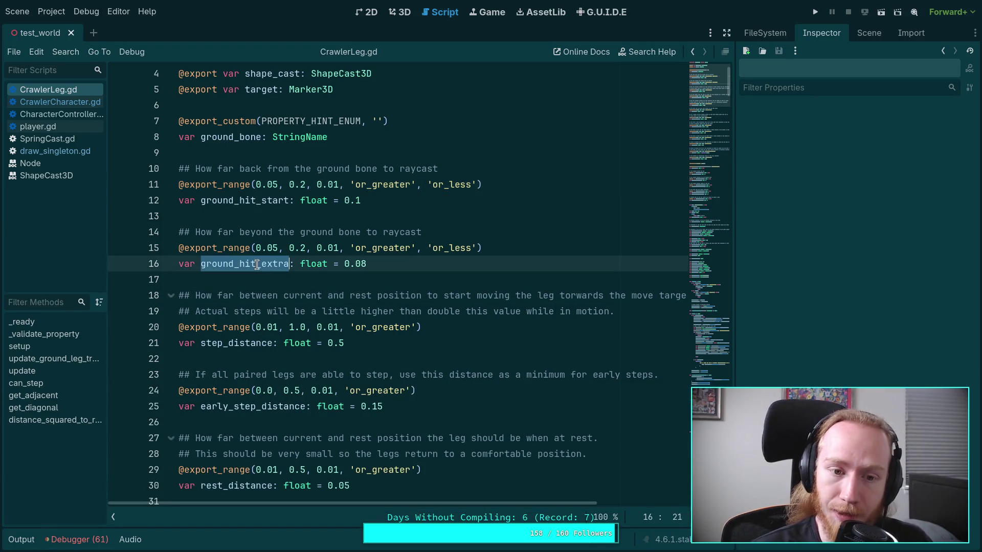
key("ctrl+f")
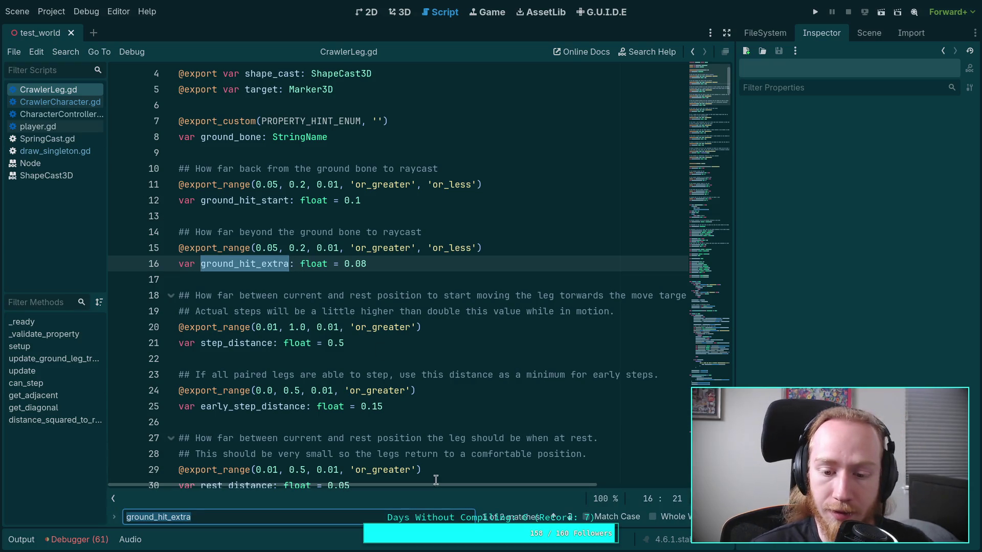
left_click(569, 517)
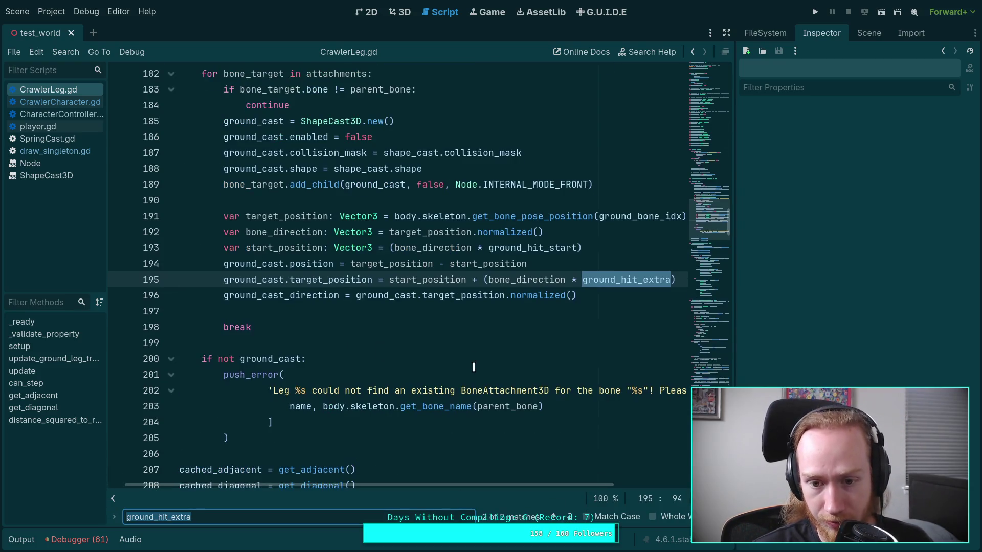
scroll(474, 367, "up", 1)
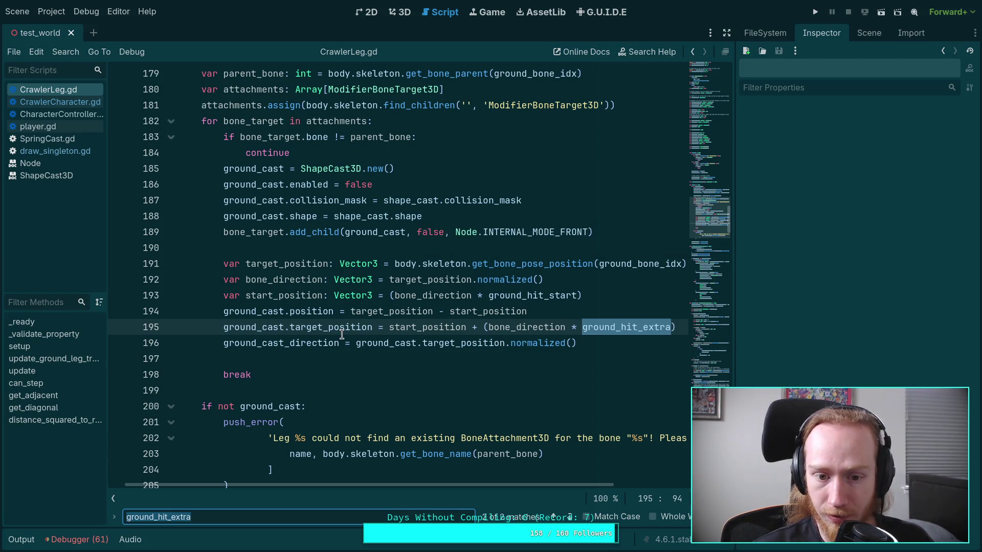
mouse_move(342, 335)
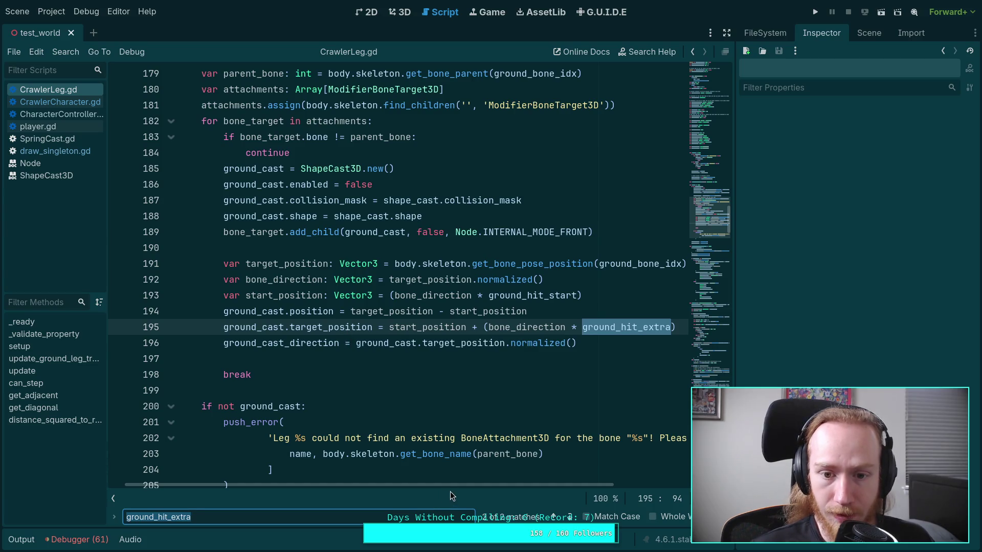
left_click_drag(455, 490, 489, 484)
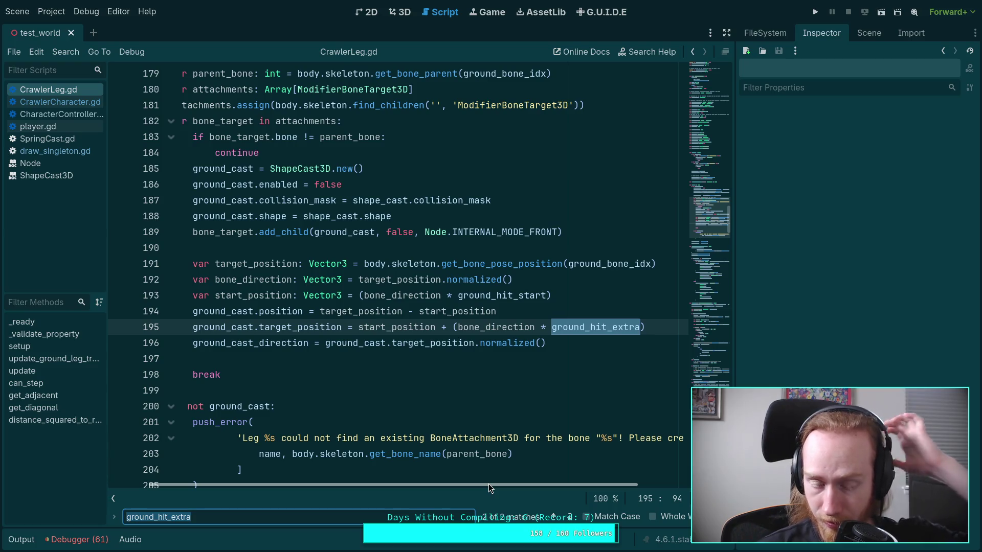
- Insert and remove a blank line after line 193, leaving it unchanged, and close the search
left_click(552, 305)
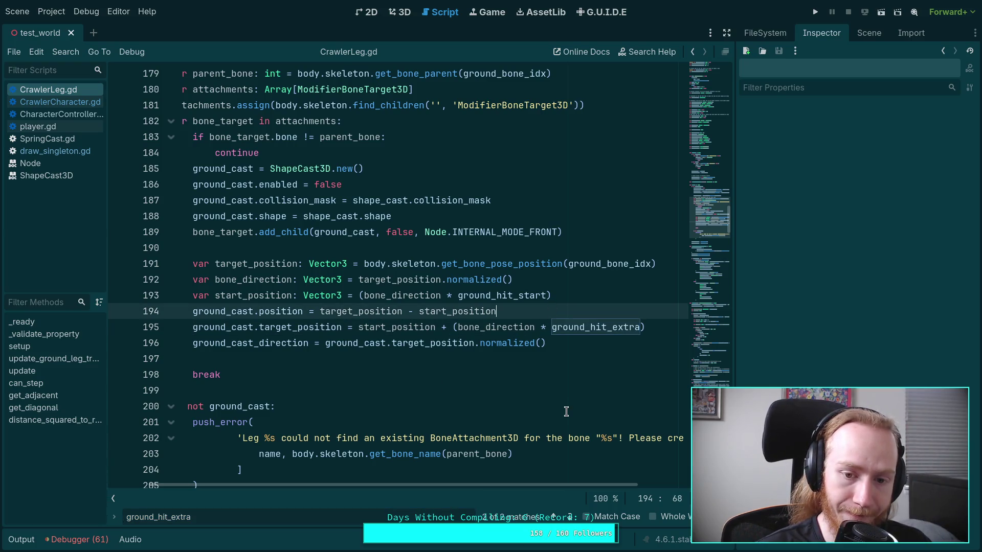
left_click(593, 296)
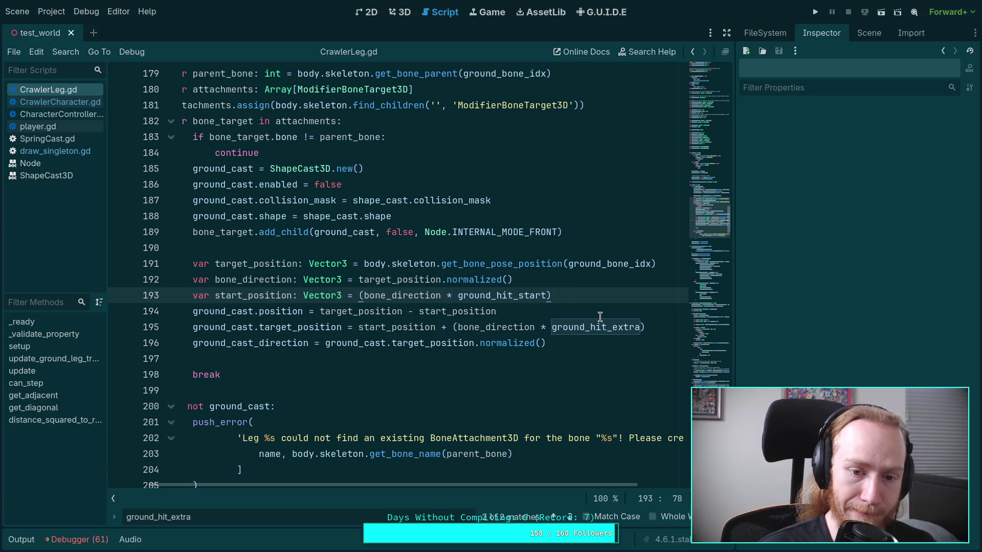
key("Return")
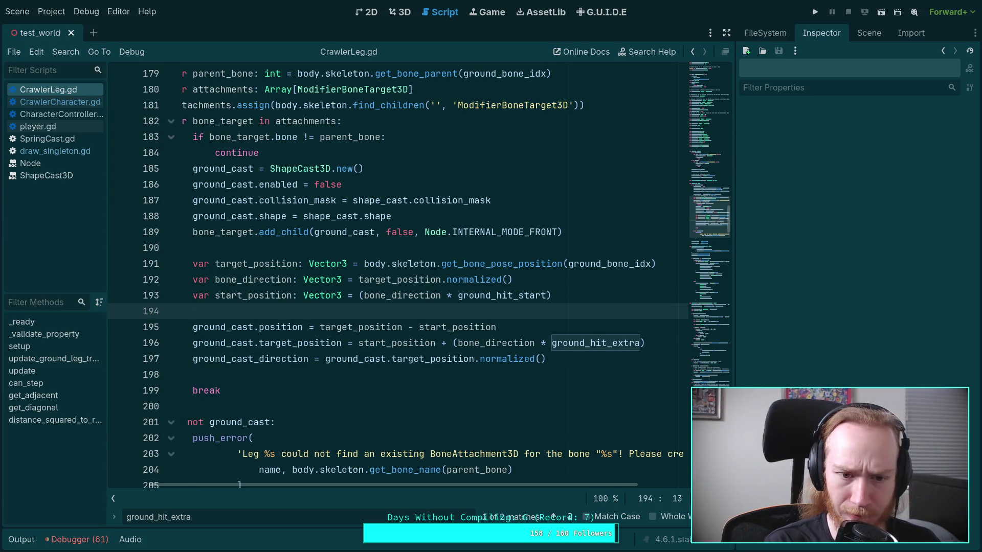
key("Home")
key("Delete")
key("Escape")
left_click(640, 308)
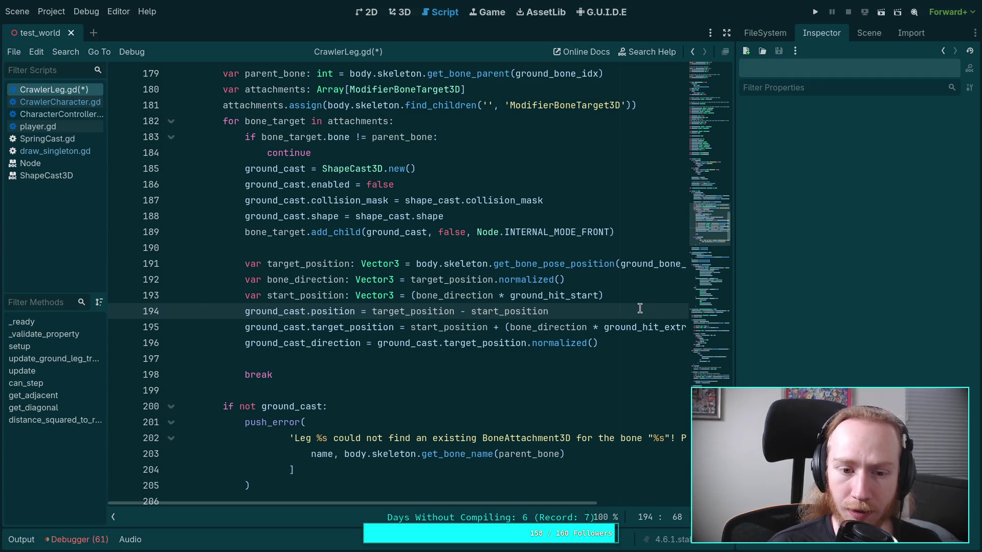
- Select ground_hit_start in the start_position calculation on line 193
double_click(455, 296)
double_click(546, 294)
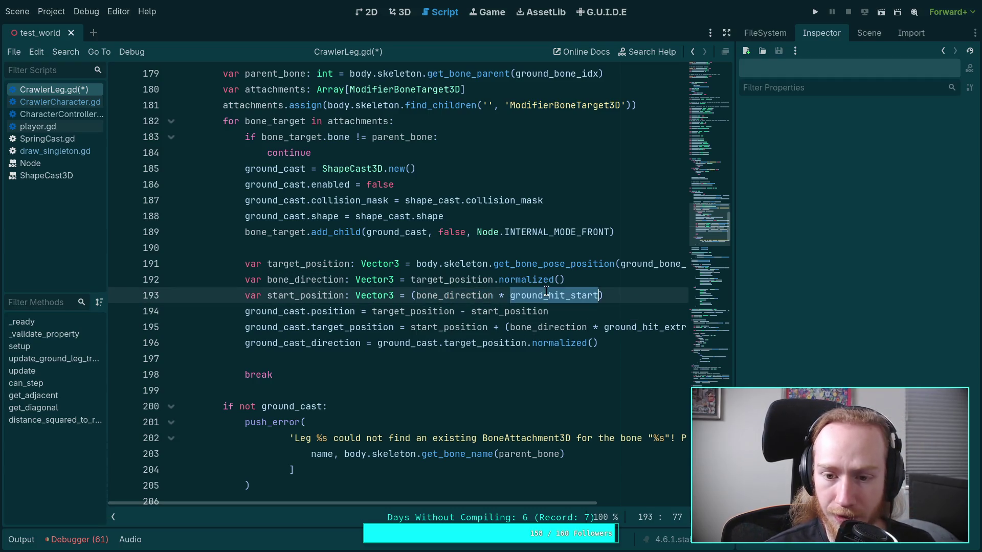
scroll(551, 502, "right", 3)
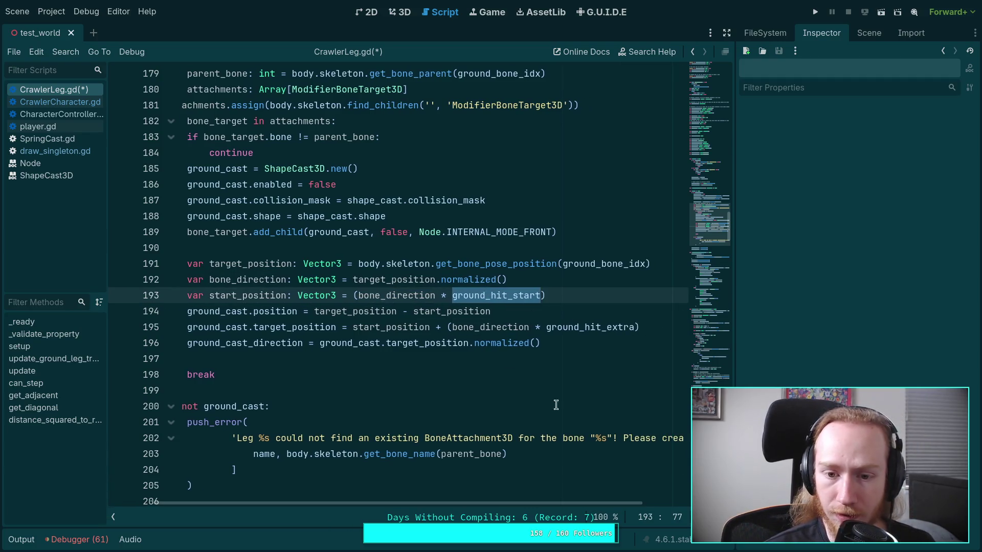
left_click(538, 296)
double_click(541, 296)
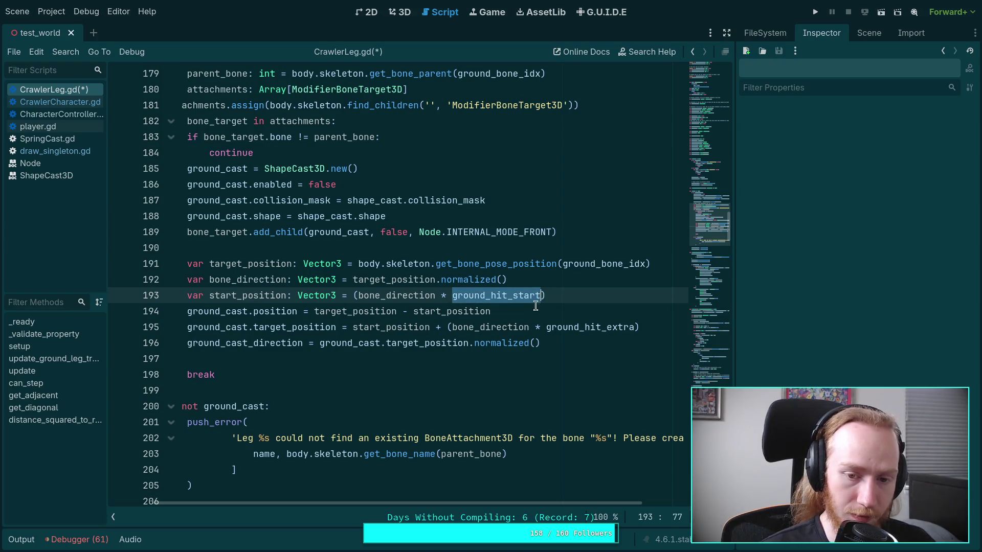
mouse_move(360, 299)
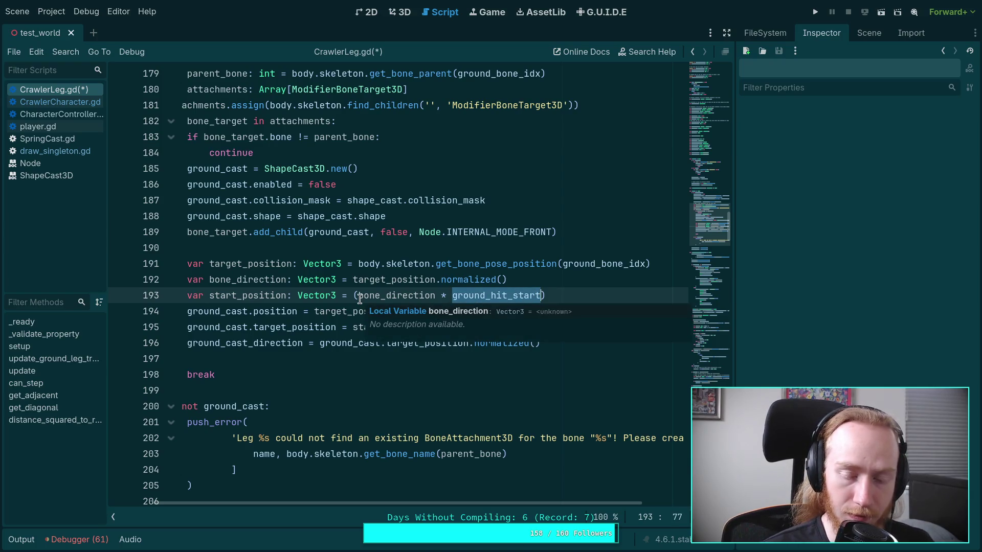
left_click_drag(452, 296, 541, 295)
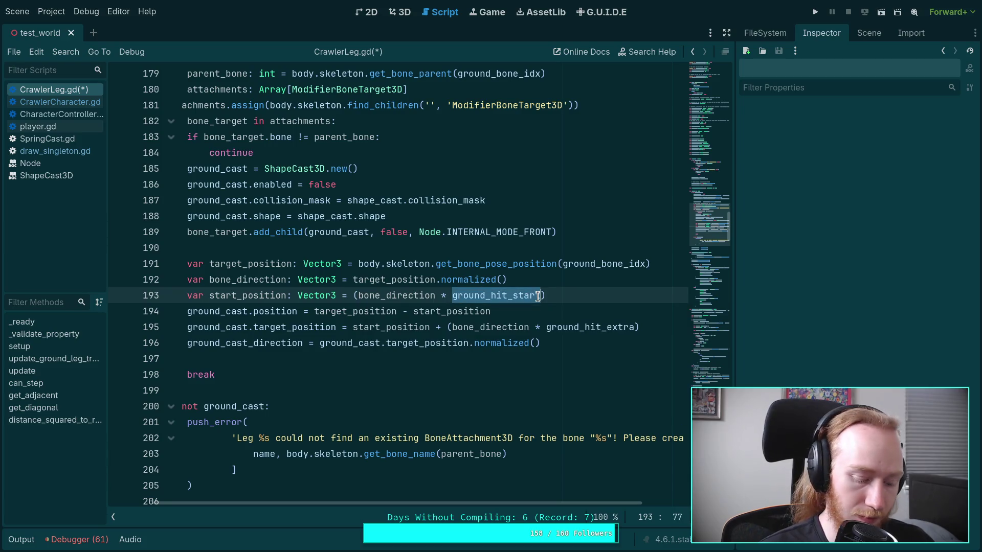
- Wrap it as (ground_hit_start - (ground_cast.shape as SphereShape3D).radius)
type("(ground_hit_start")
type(" - (")
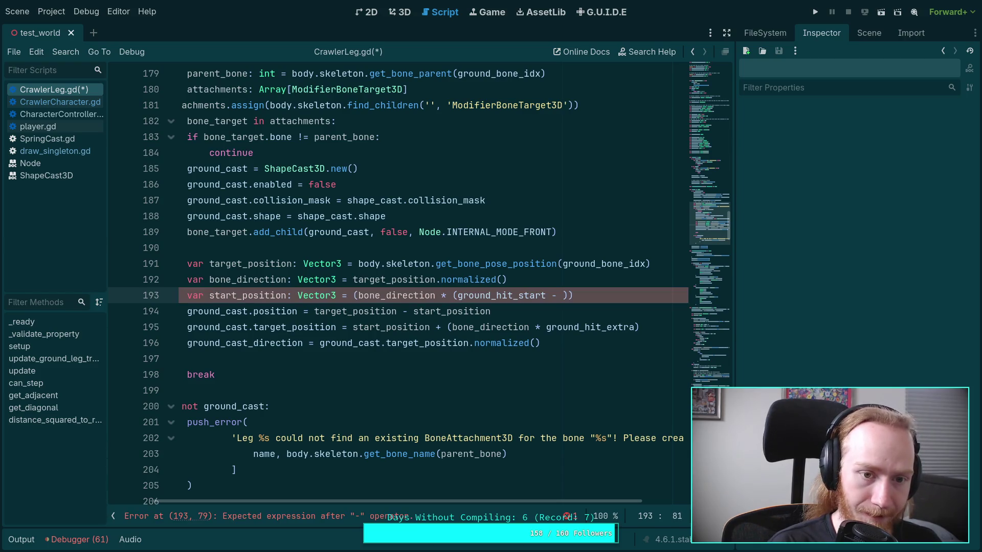
type("ground_ca")
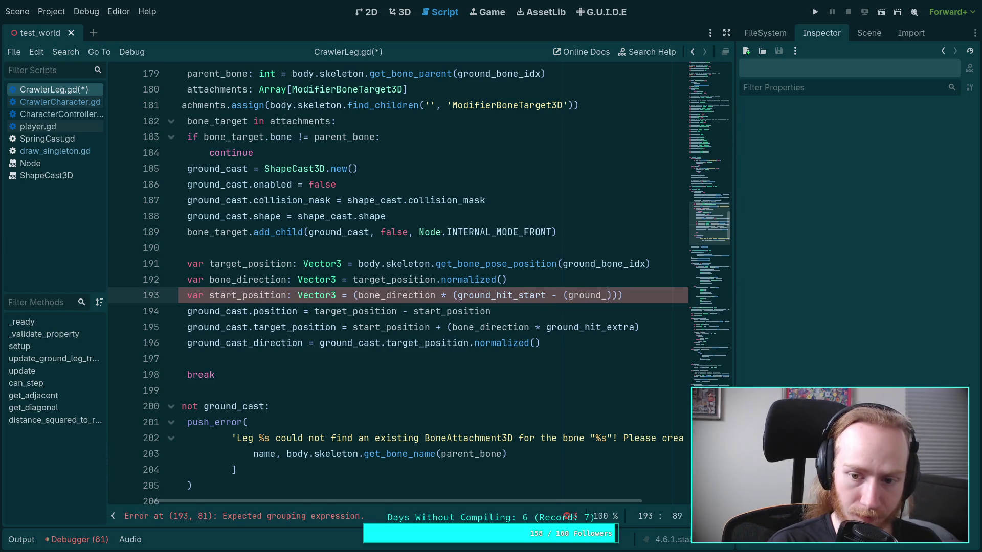
type("st.sha")
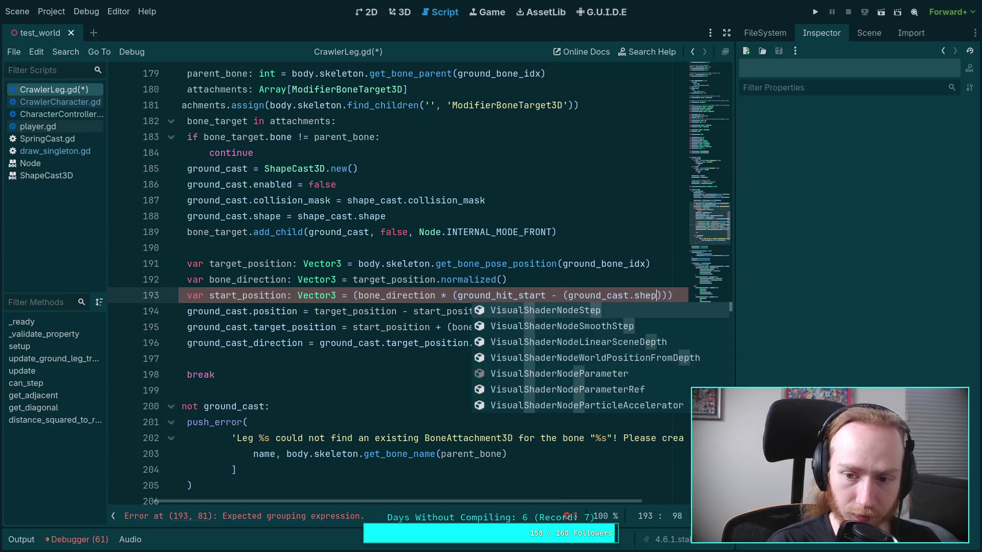
type("pe as Shp")
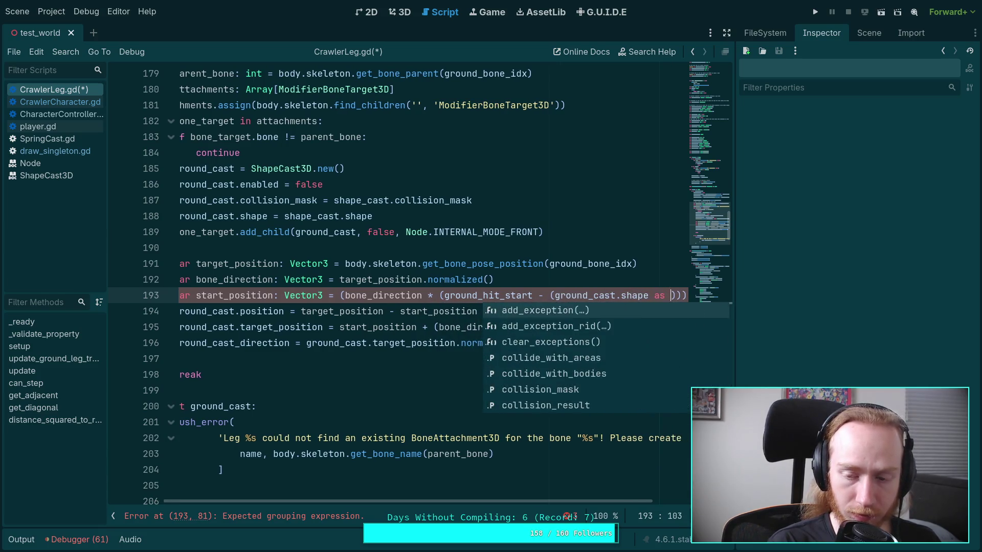
key("BackSpace")
key("BackSpace")
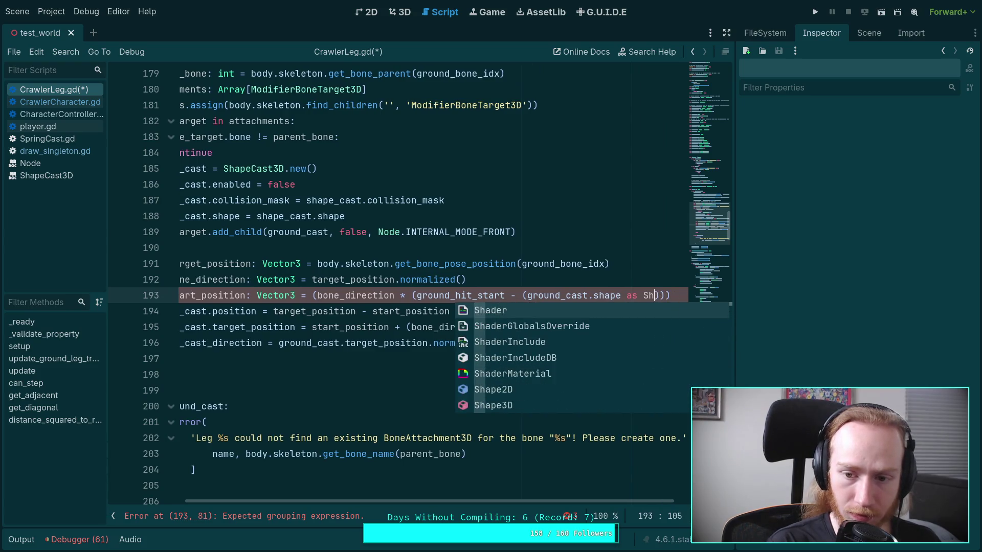
type("ph")
key("Down")
key("Down")
key("Return")
type(").r")
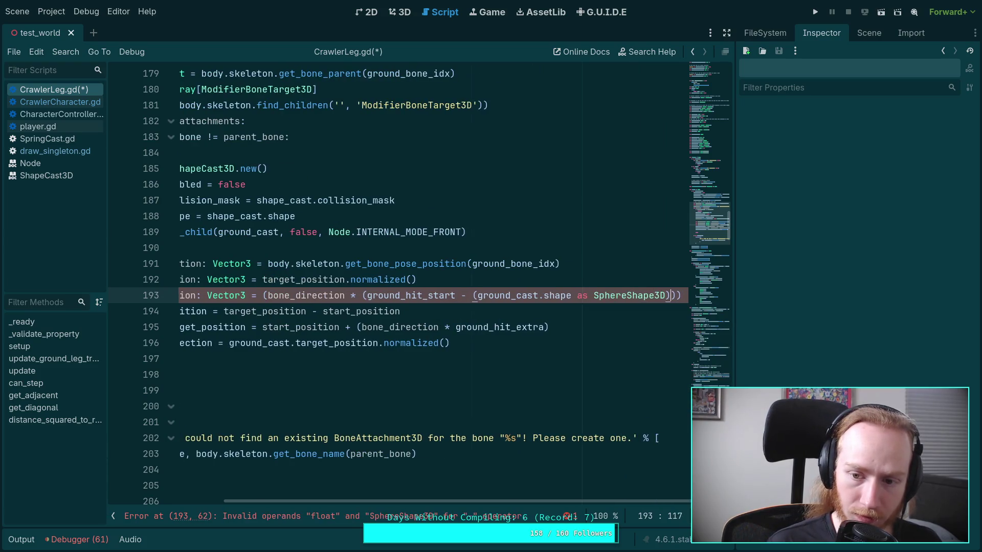
type("a")
key("Return")
- Save CrawlerLeg.gd, then run the game briefly and stop it
key("ctrl+s")
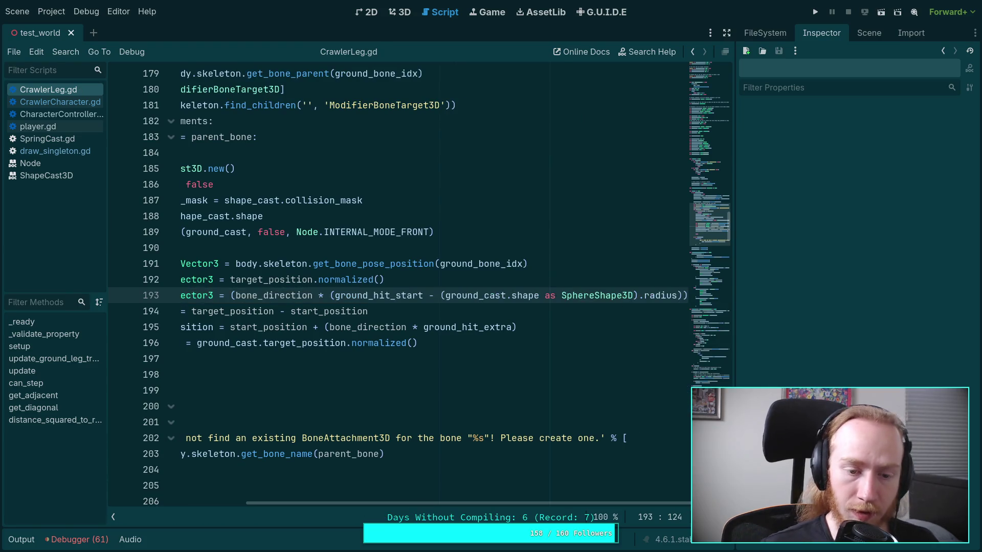
scroll(353, 455, "left", 5)
left_click(815, 19)
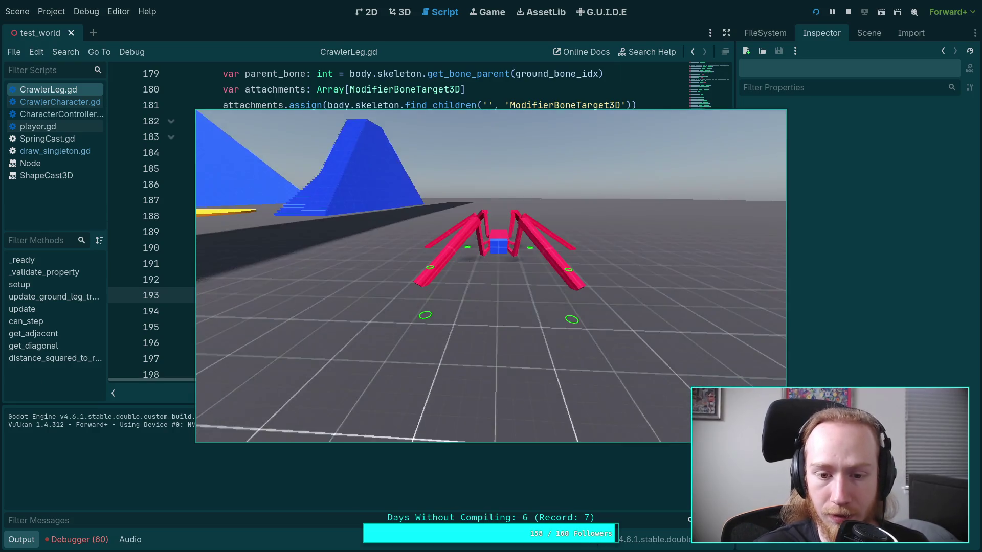
left_click(845, 12)
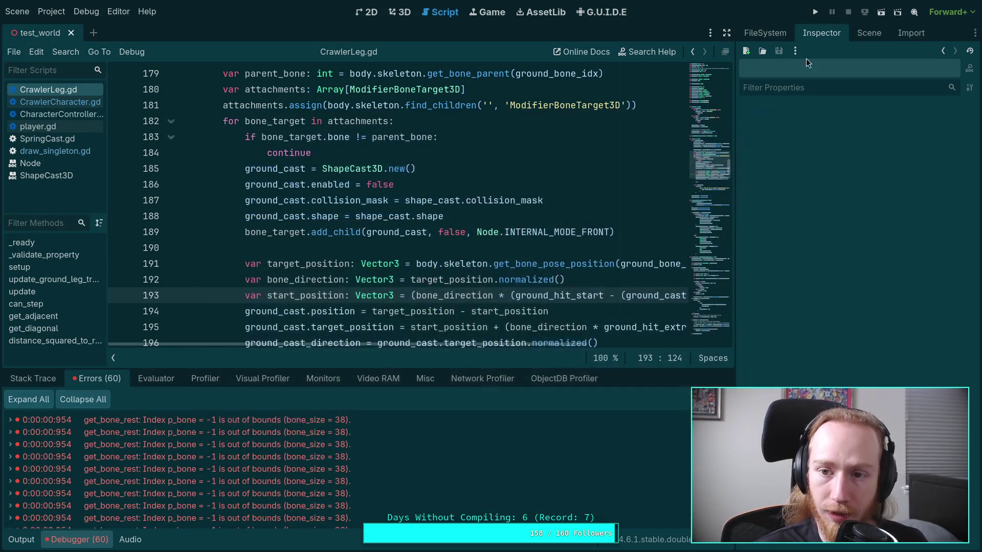
- Collapse the Debugger, widen the code area and scroll to the debug_ground_cast block
left_click(82, 541)
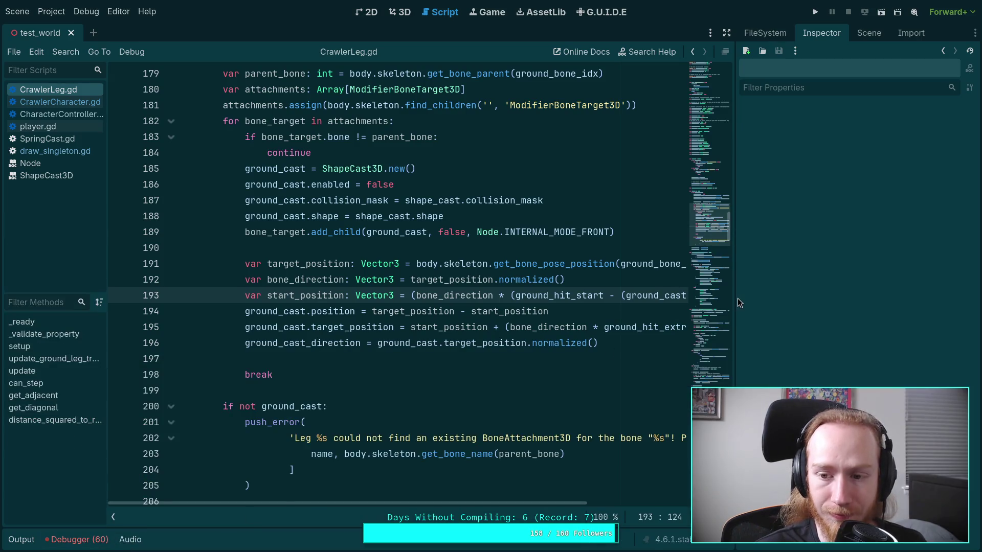
left_click_drag(736, 297, 851, 305)
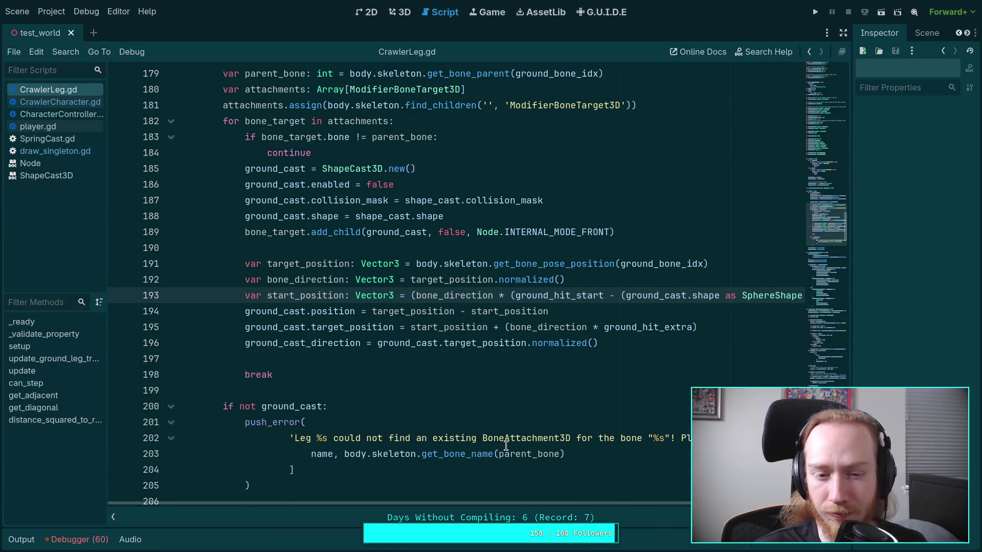
scroll(505, 445, "up", 1)
mouse_move(535, 503)
left_mouse_down()
mouse_move(554, 500)
mouse_move(498, 501)
left_mouse_up()
scroll(447, 450, "down", 6)
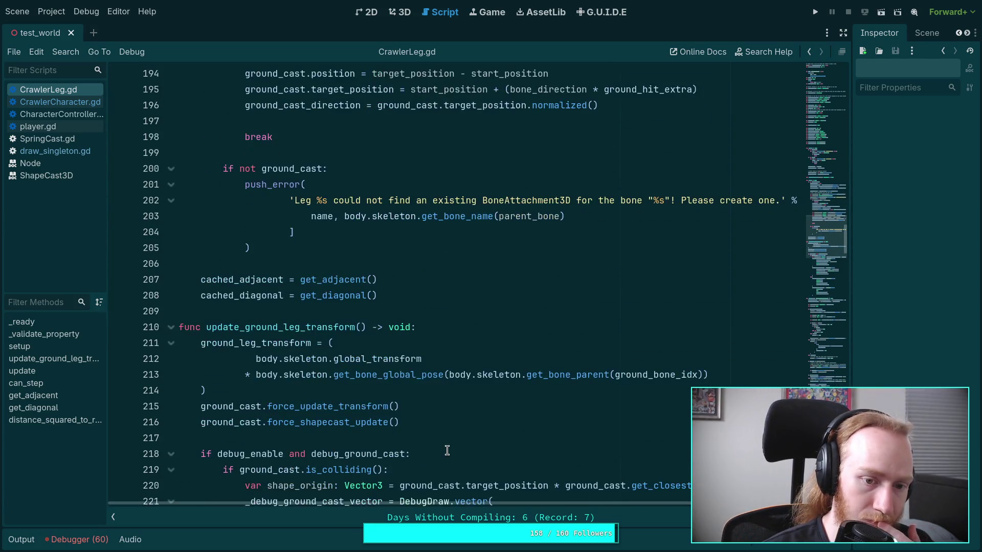
scroll(446, 450, "down", 8)
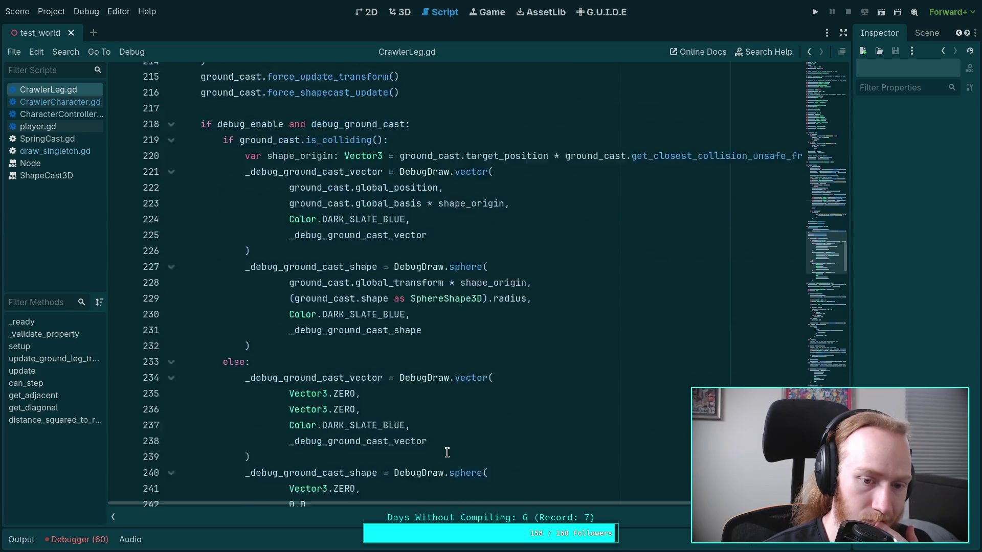
scroll(378, 427, "down", 1)
scroll(353, 369, "up", 1)
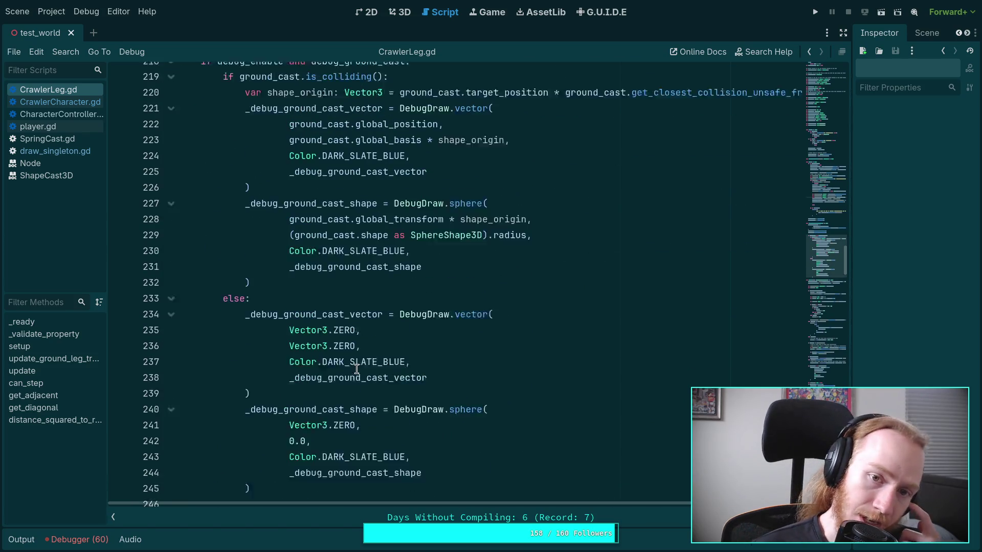
- Cut the shape_origin declaration from line 220 and place the cursor after line 218
left_click(467, 139)
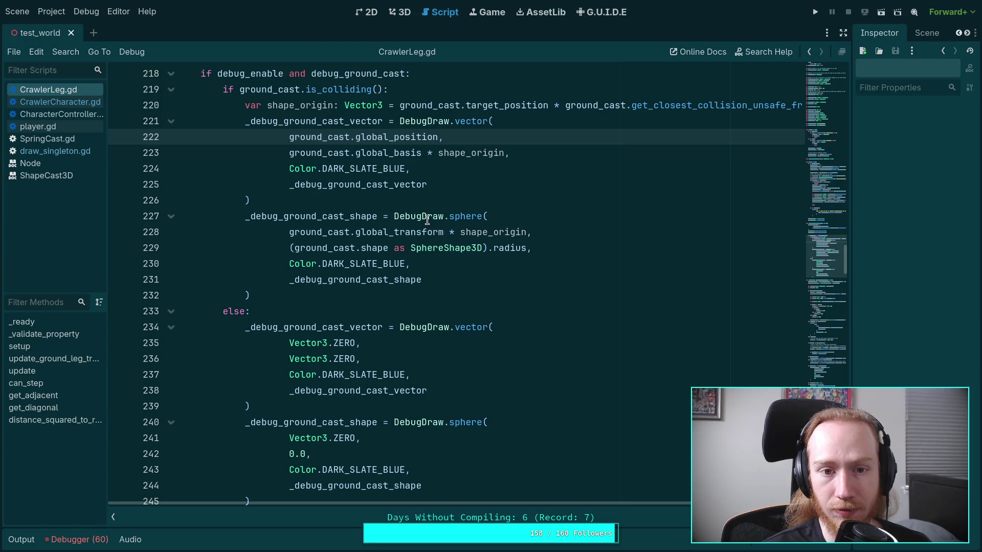
mouse_move(427, 220)
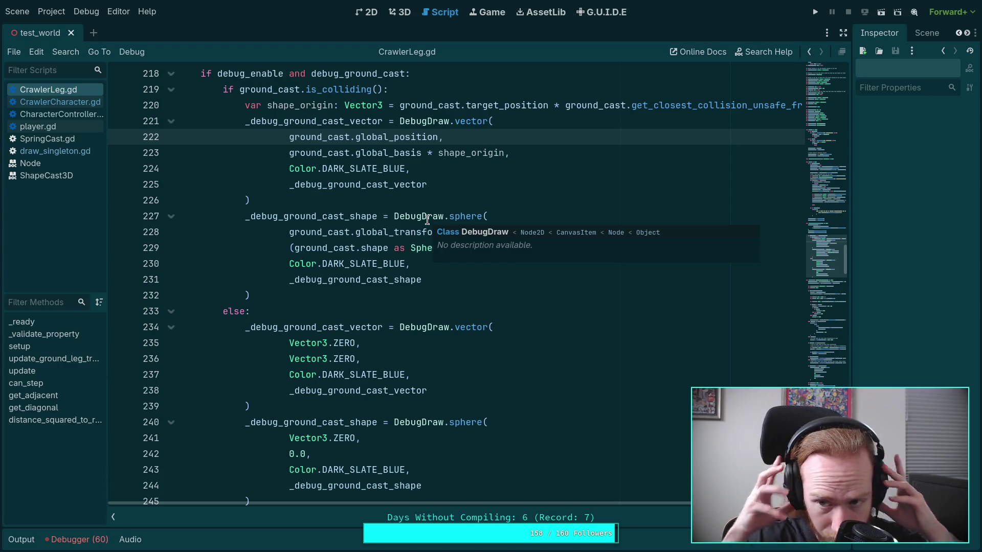
left_click_drag(240, 106, 382, 106)
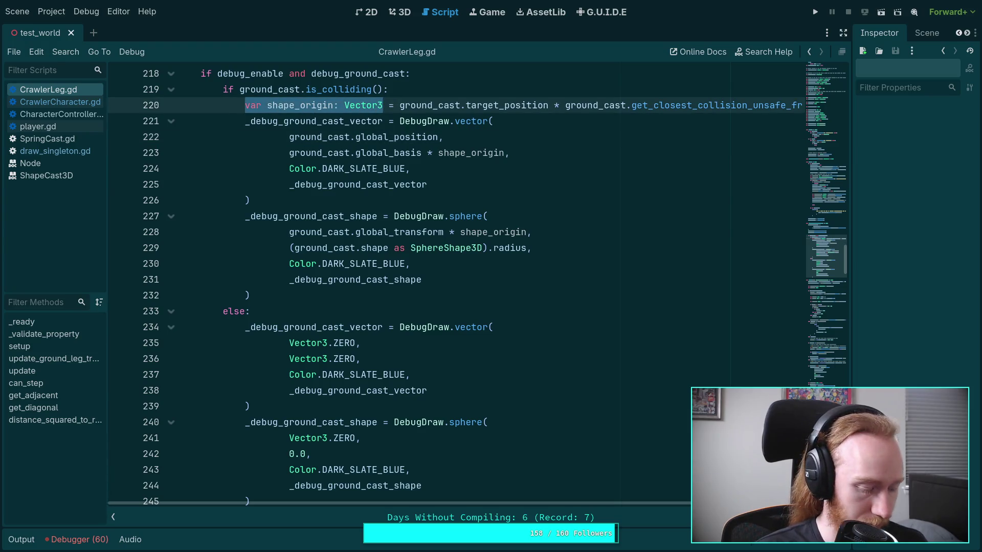
key("ctrl+x")
left_click(430, 77)
- Move the shape_origin declaration above the collision check, initialised with the target_position expression
key("Return")
key("ctrl+v")
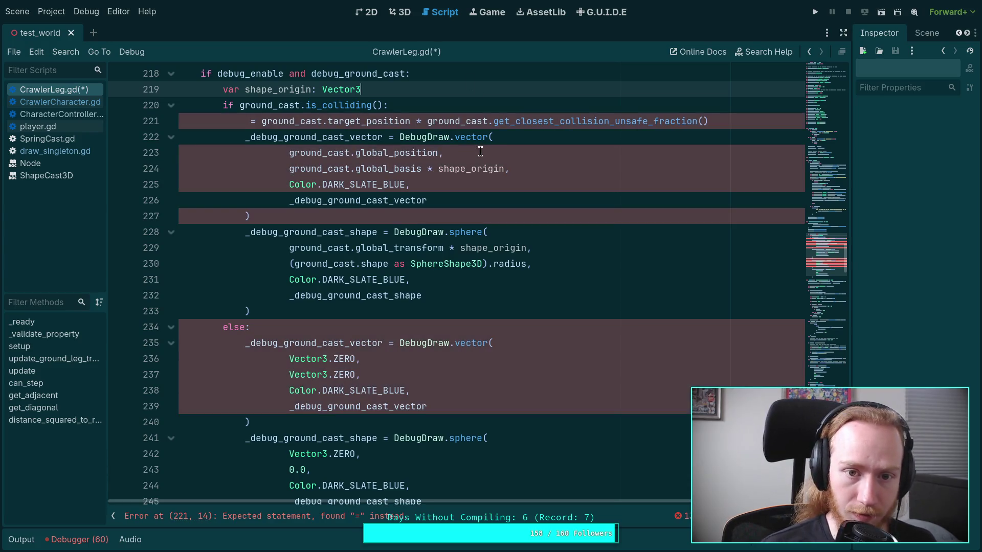
left_click_drag(261, 121, 397, 121)
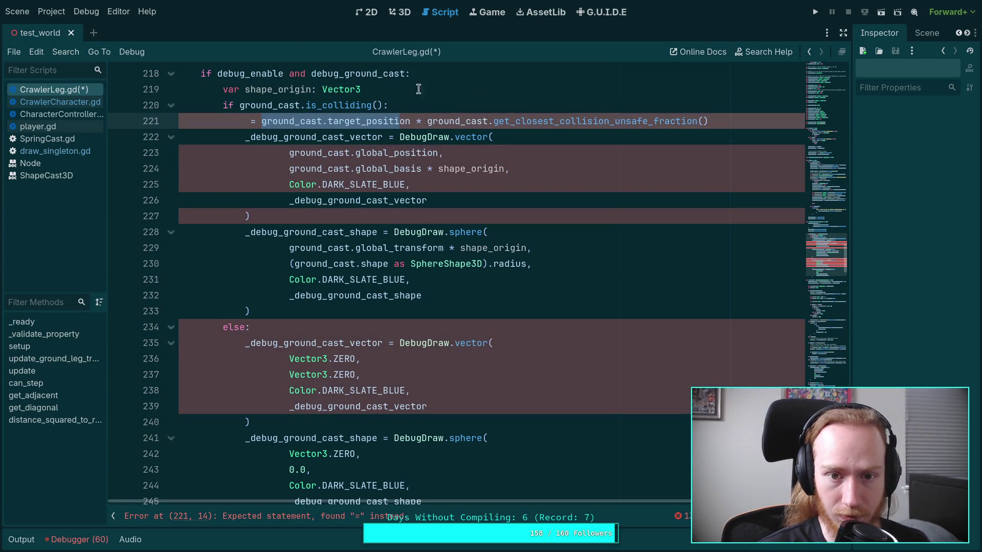
left_click(424, 84)
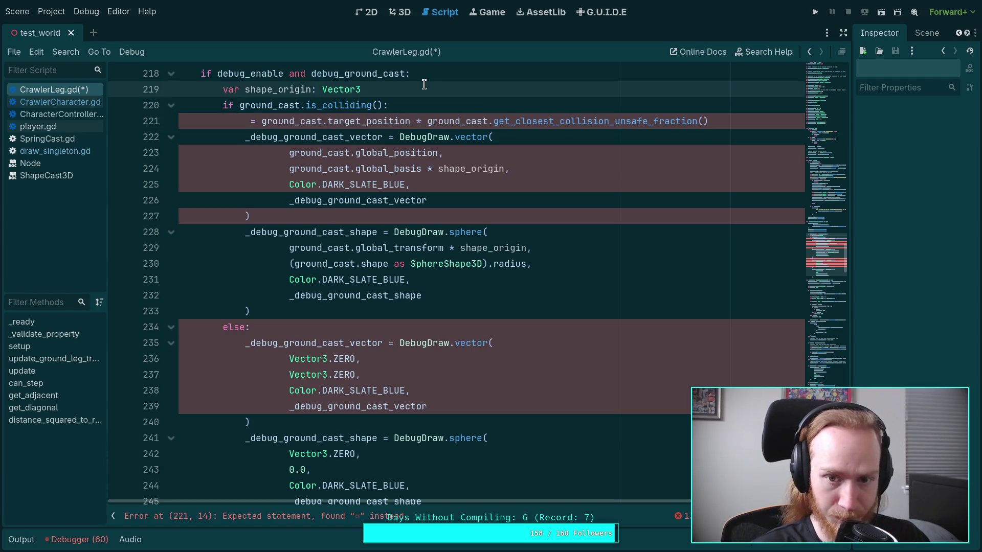
left_click_drag(244, 121, 413, 122)
key("BackSpace")
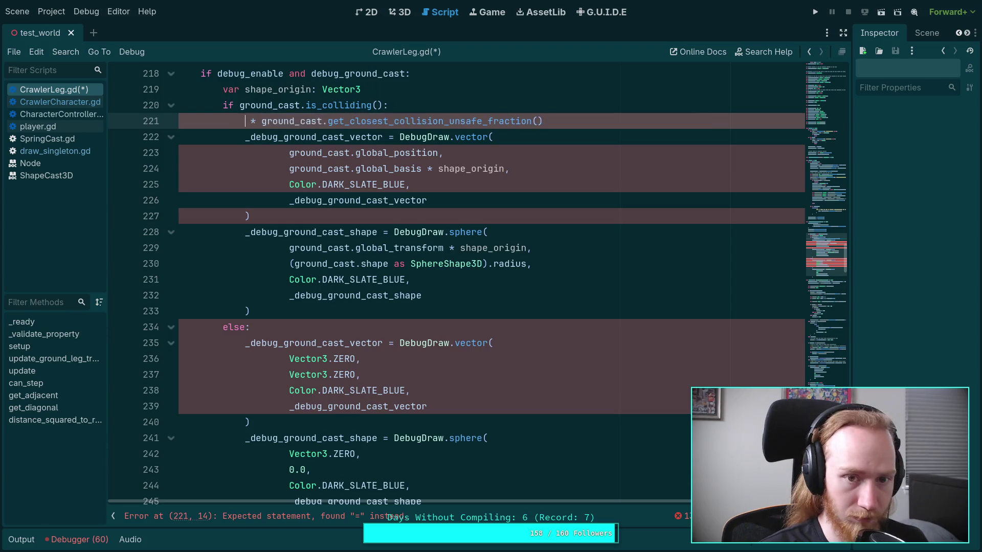
left_click(399, 90)
key("ctrl+v")
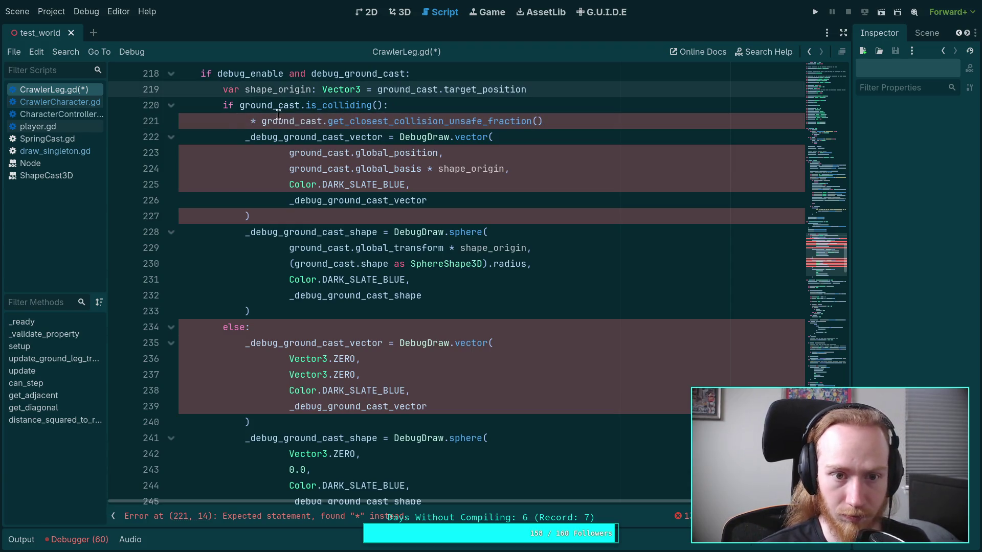
- Rewrite line 221 as shape_origin *= ground_cast.get_closest_collision_unsafe_fraction()
left_click(241, 119)
type("shape_orig")
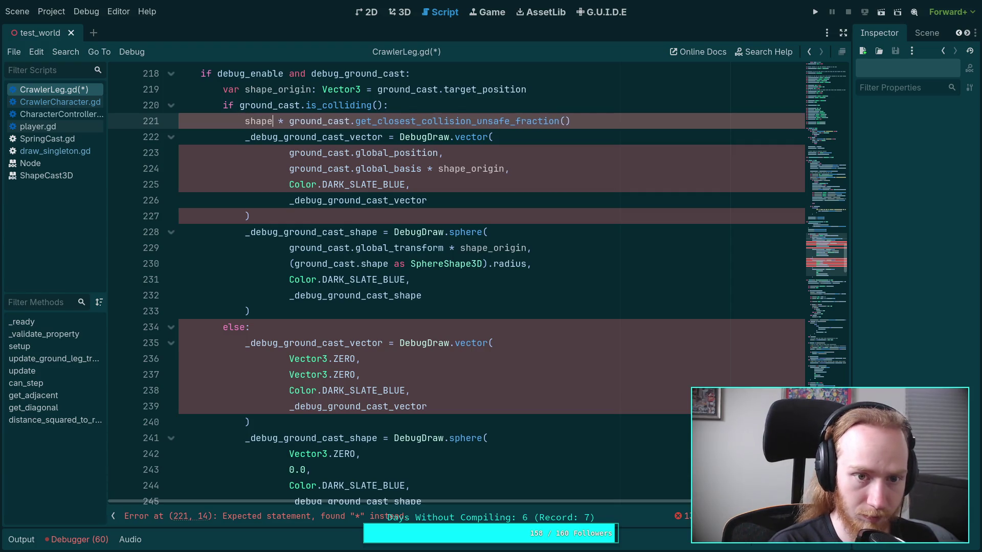
type("in")
key("Right")
key("Right")
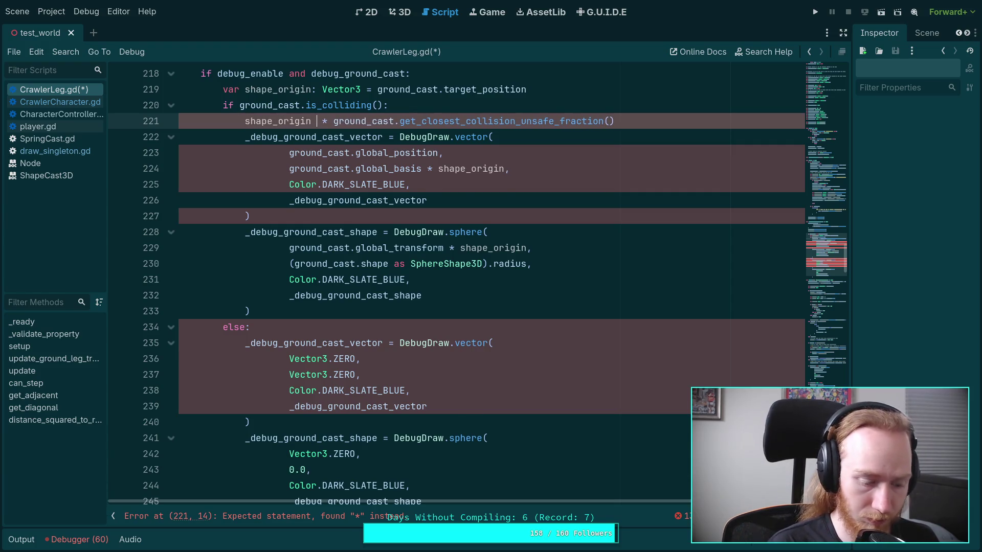
type("=")
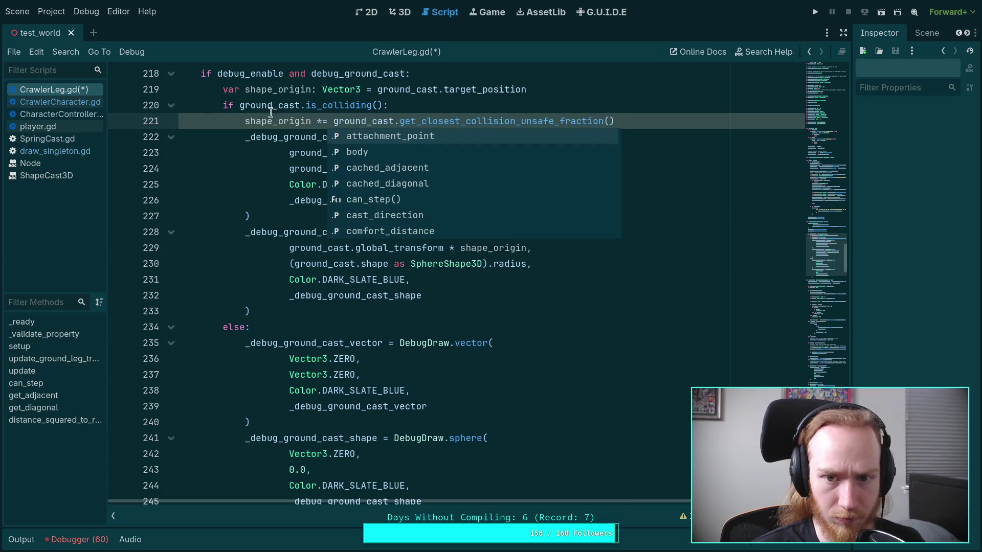
left_click(517, 92)
left_click(688, 120)
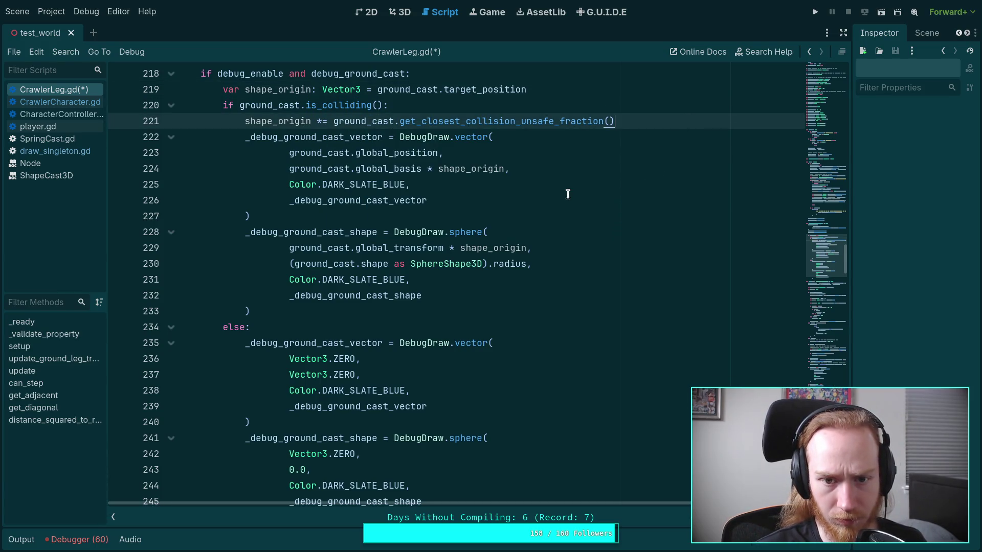
double_click(266, 121)
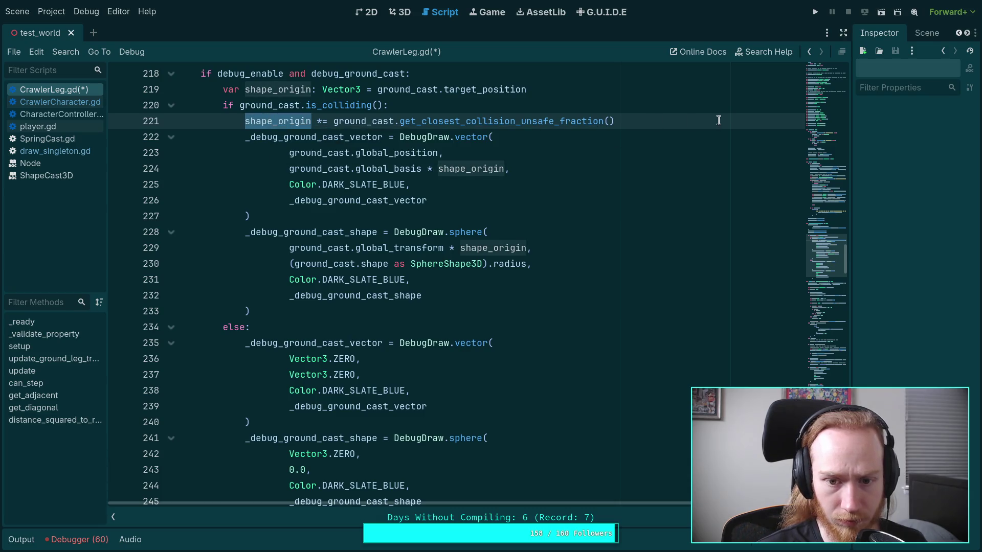
left_click(677, 107)
left_click(663, 116)
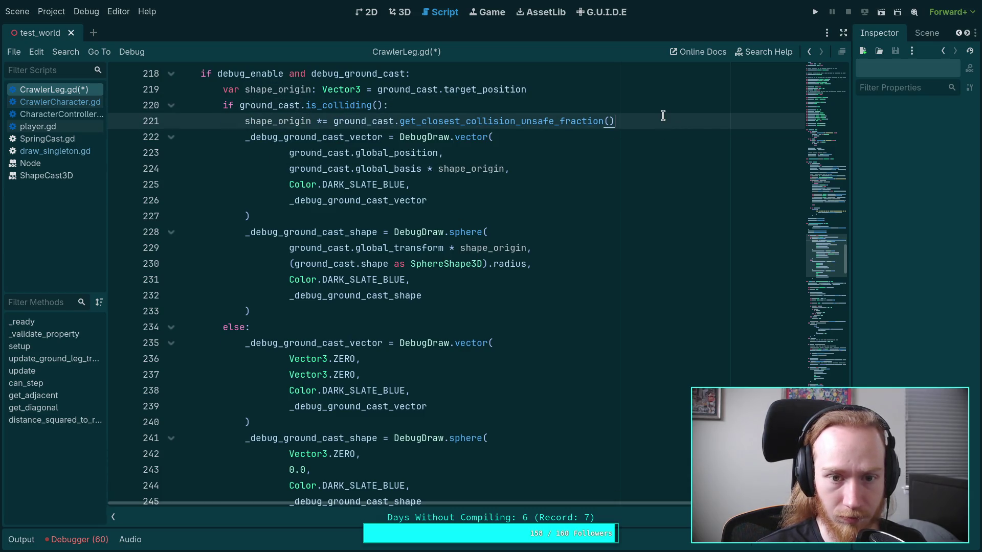
left_click(594, 89)
key("Return")
- Declare var shape_color: Color and set it to Color.DARK_SLATE_BLUE in the hit branch
type("r shape_")
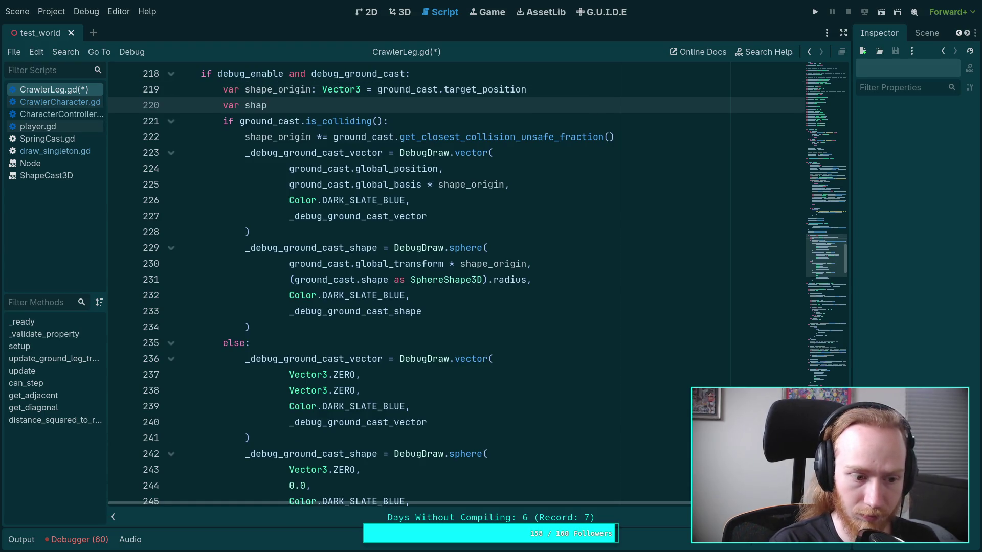
type("color: ol")
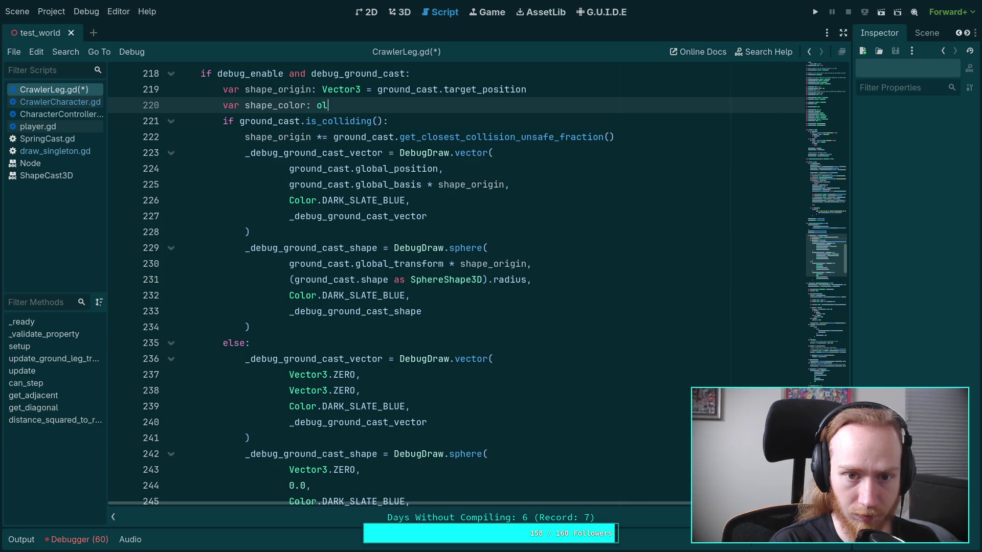
key("BackSpace")
key("BackSpace")
type("r")
left_click(618, 137)
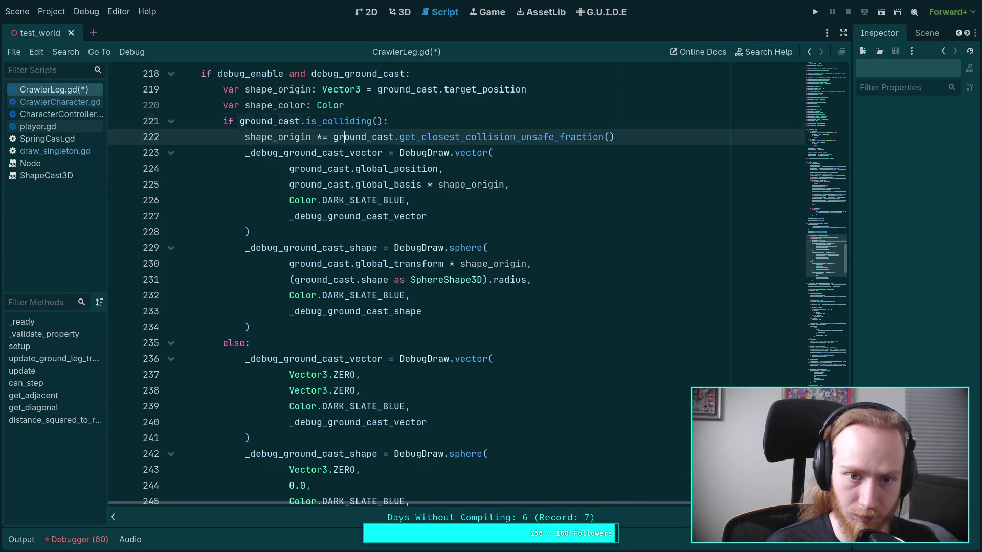
key("Return")
type("s-")
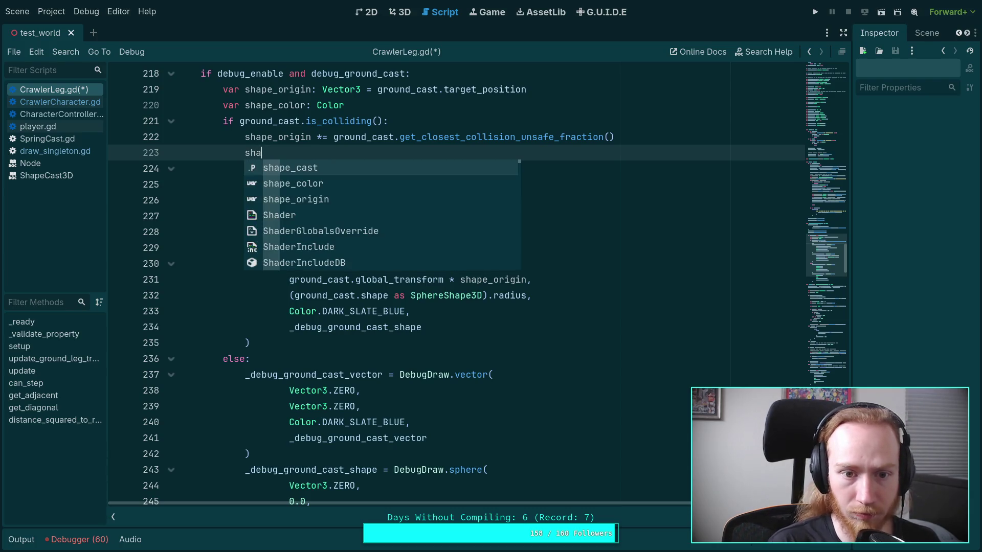
key("Down")
key("Return")
type("Color.")
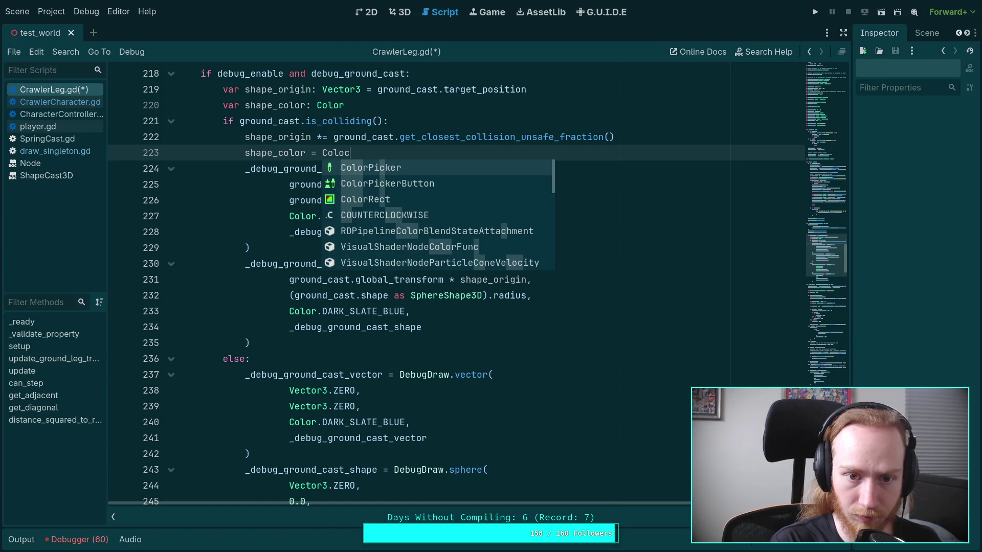
type("DARK_SL")
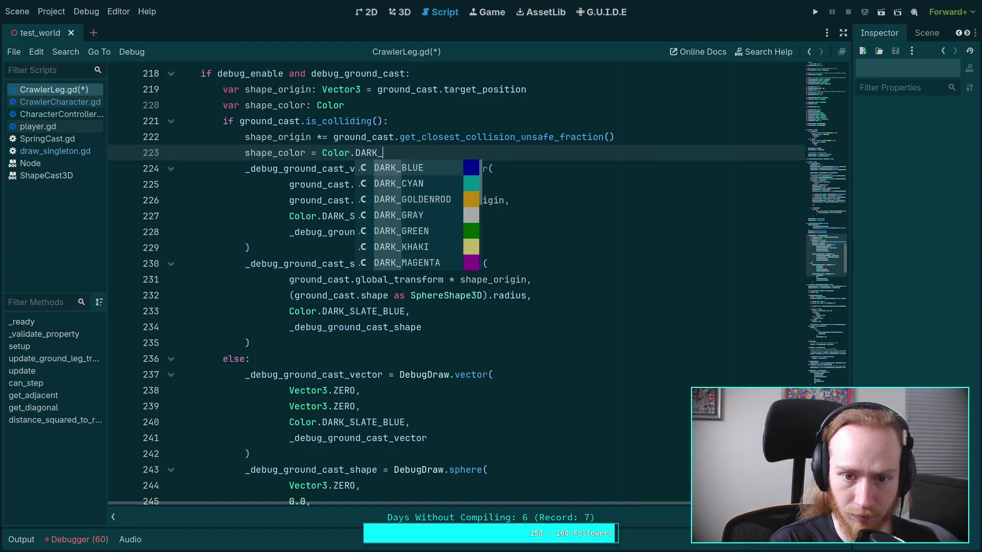
key("Return")
- Add an else branch setting shape_color to Color.DARK_SLATE_GRAY
key("Return")
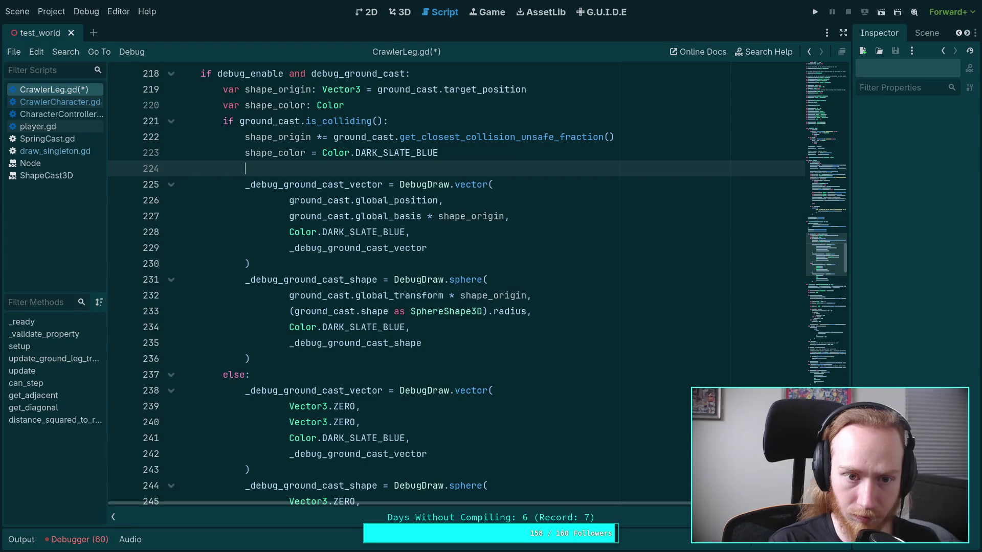
key("BackSpace")
type("els")
key("Return")
type("shape_color = Color.")
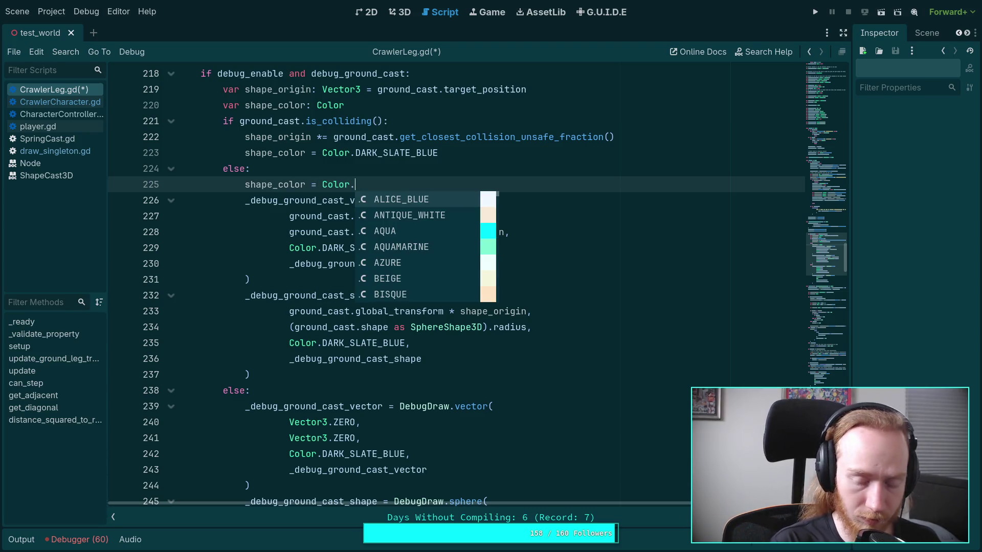
key("Down")
key("Down")
key("Down")
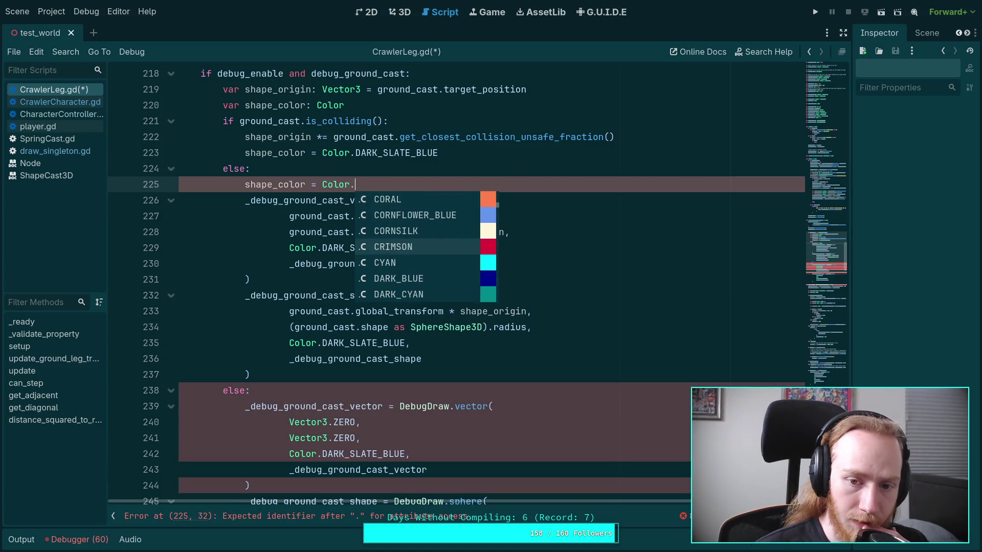
key("Down")
key("Down")
key("Down")
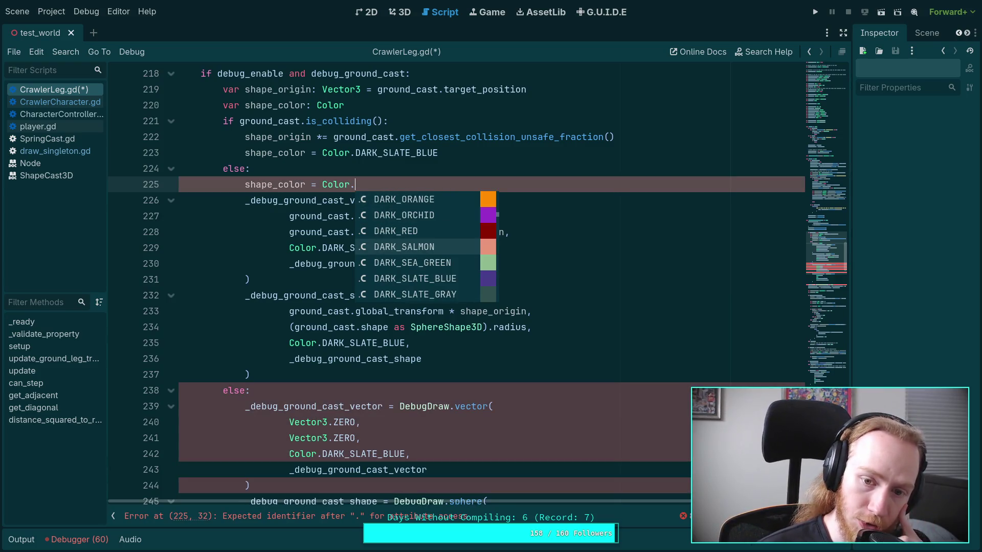
key("Down")
key("Down")
key("Down")
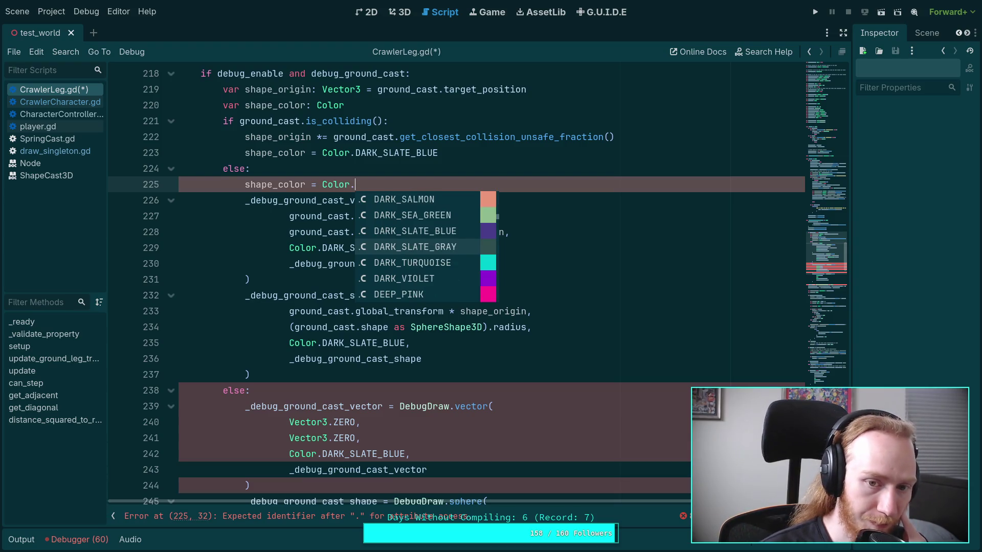
key("Return")
key("Return")
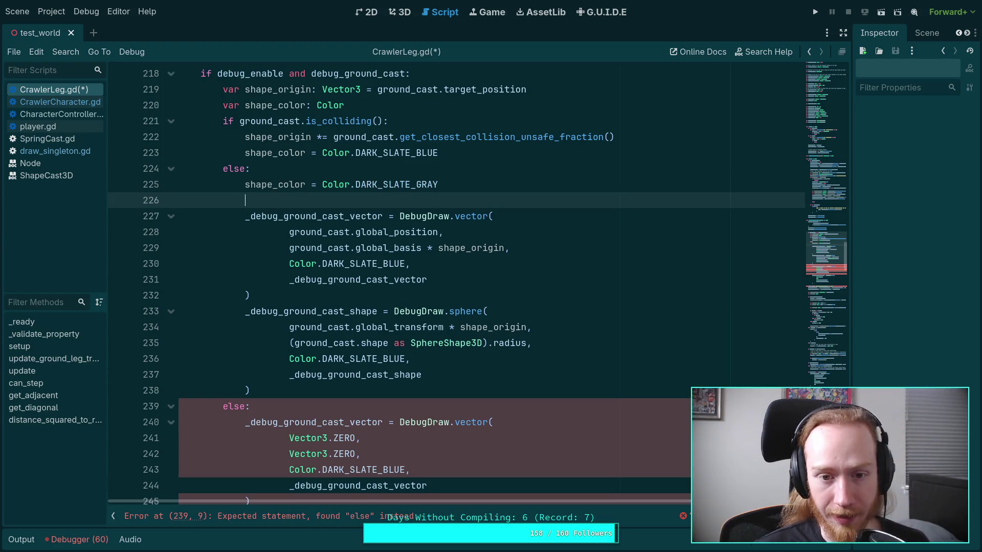
- Dedent the debug draw calls out of the hit branch and delete the old else block
key("shift+Home")
key("BackSpace")
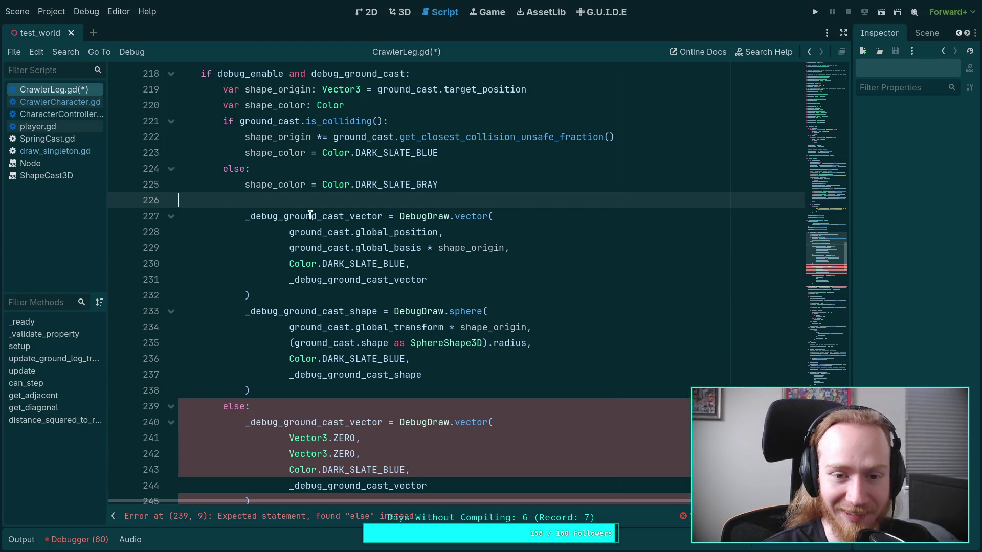
mouse_move(246, 216)
left_mouse_down()
mouse_move(286, 357)
mouse_move(310, 388)
left_mouse_up()
key("shift+Tab")
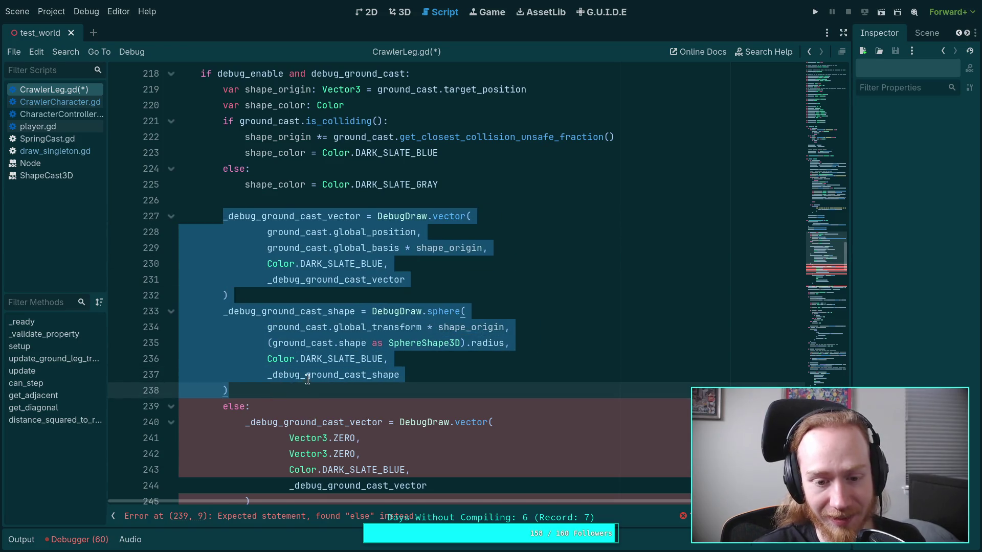
scroll(314, 357, "down", 3)
left_click_drag(346, 454, 291, 248)
key("BackSpace")
scroll(471, 312, "up", 3)
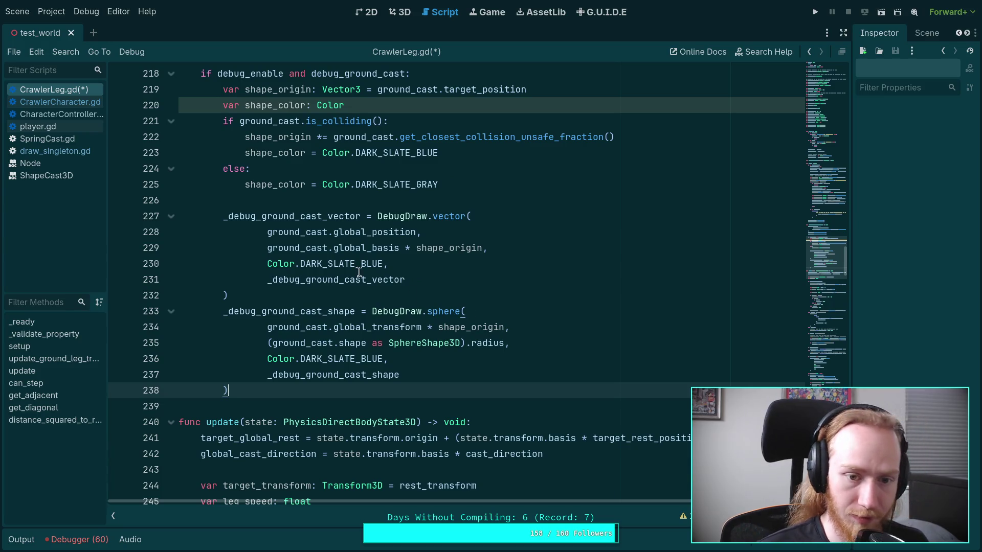
- Replace the fixed DARK_SLATE_BLUE colour in the vector and sphere draws with shape_color
left_click_drag(383, 263, 267, 263)
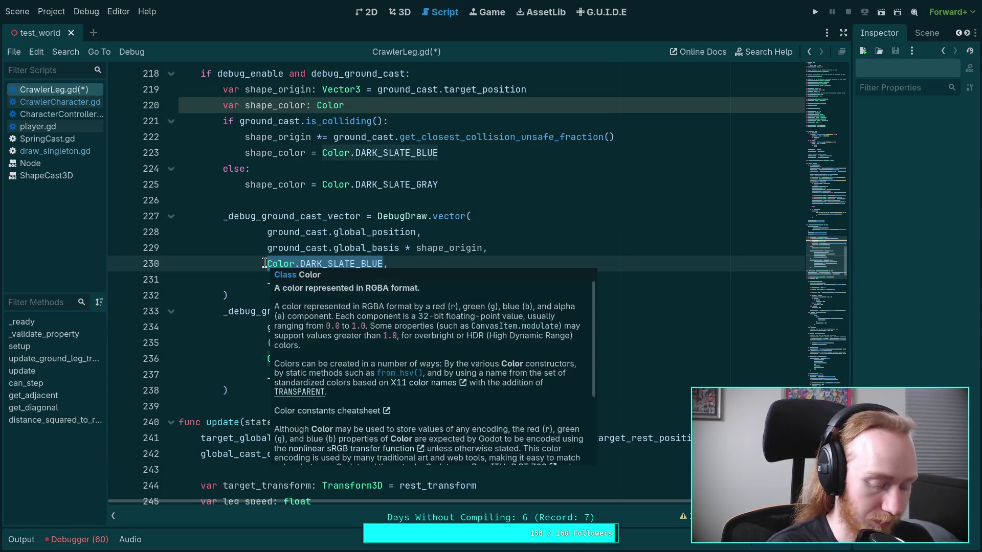
type("shape_colo,")
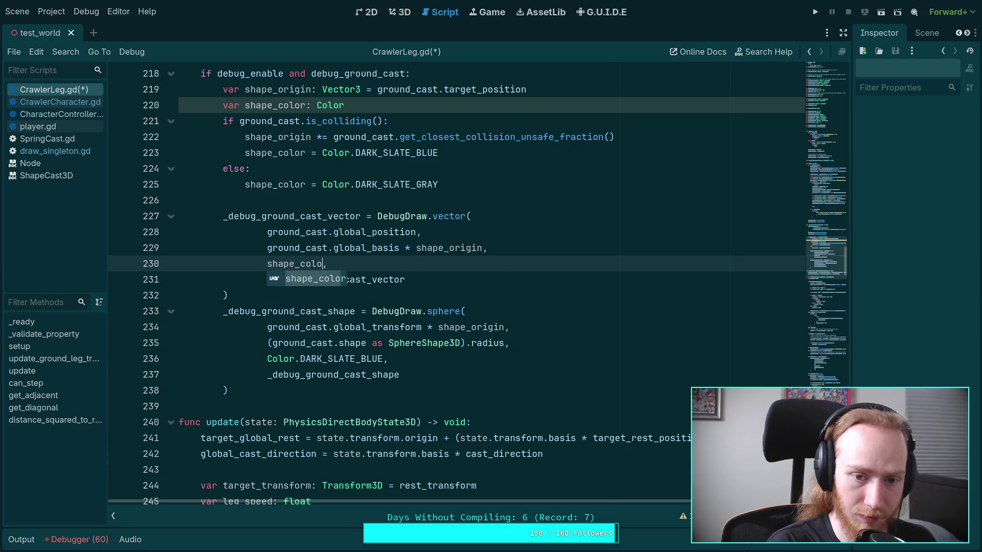
key("Return")
left_click_drag(268, 360, 382, 359)
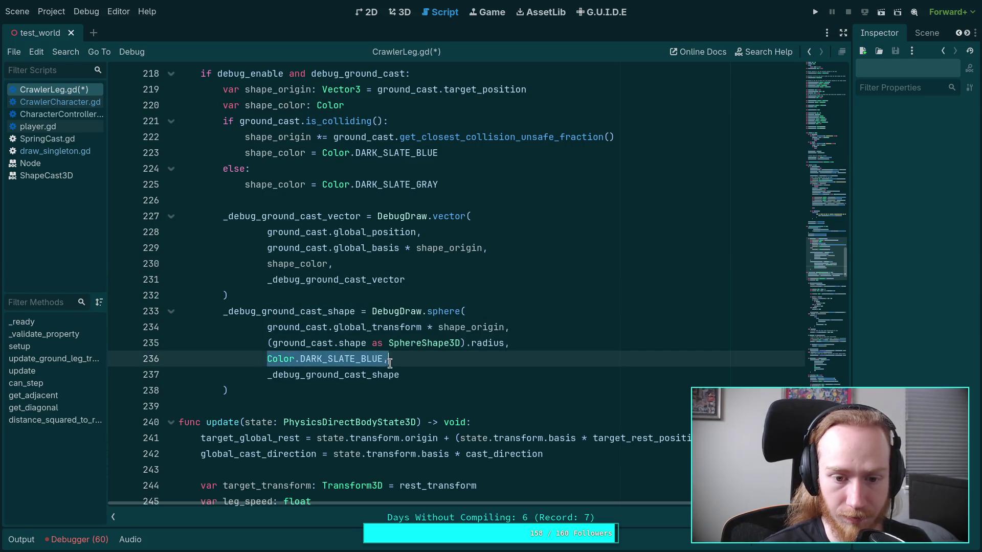
type("shape_color,")
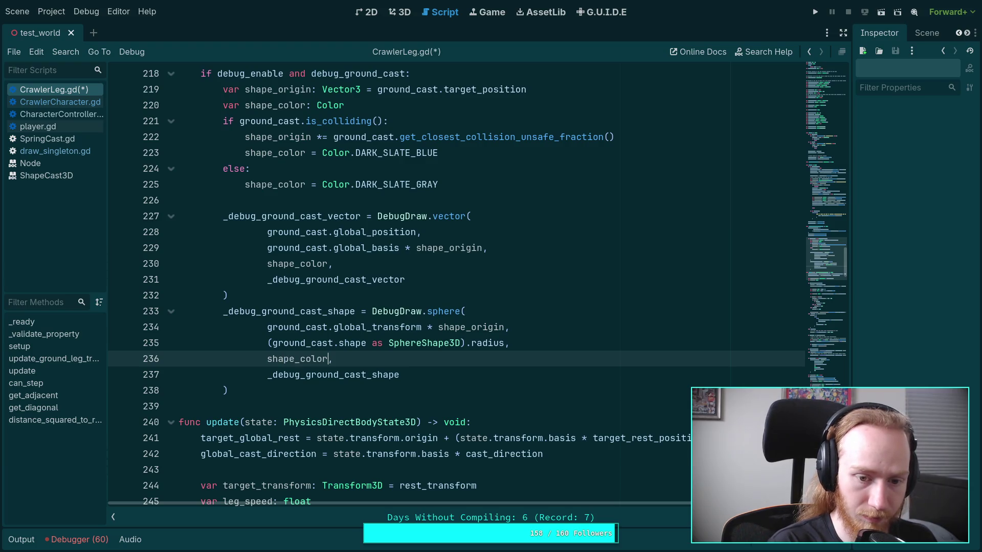
- Save CrawlerLeg.gd, test-run the game with F5, then stop it with F8
key("ctrl+s")
key("F5")
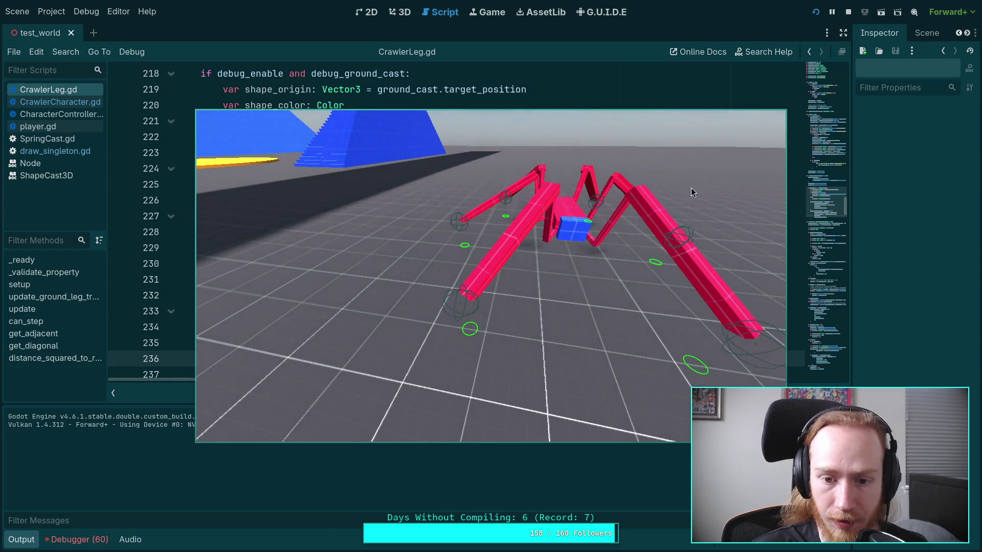
key("F8")
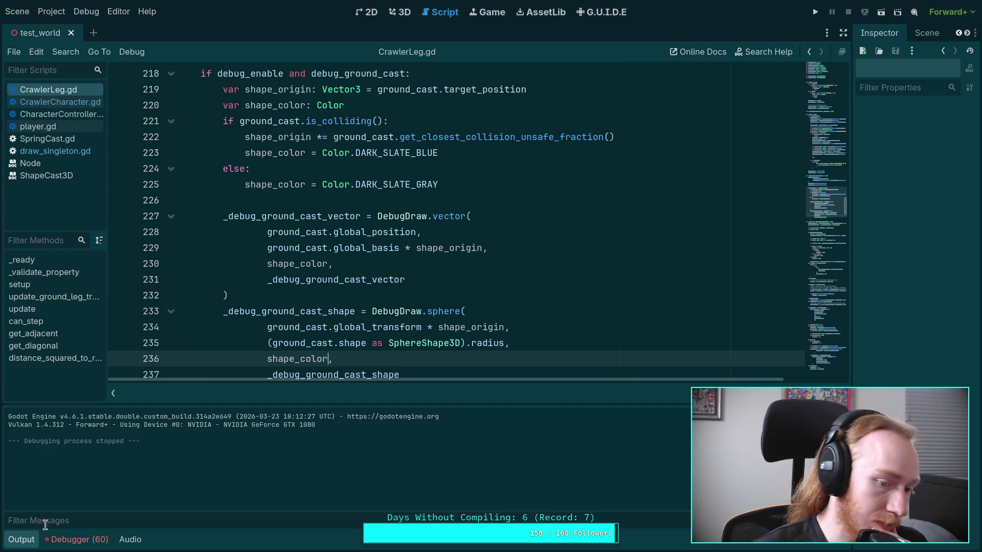
left_click(36, 540)
scroll(446, 343, "up", 10)
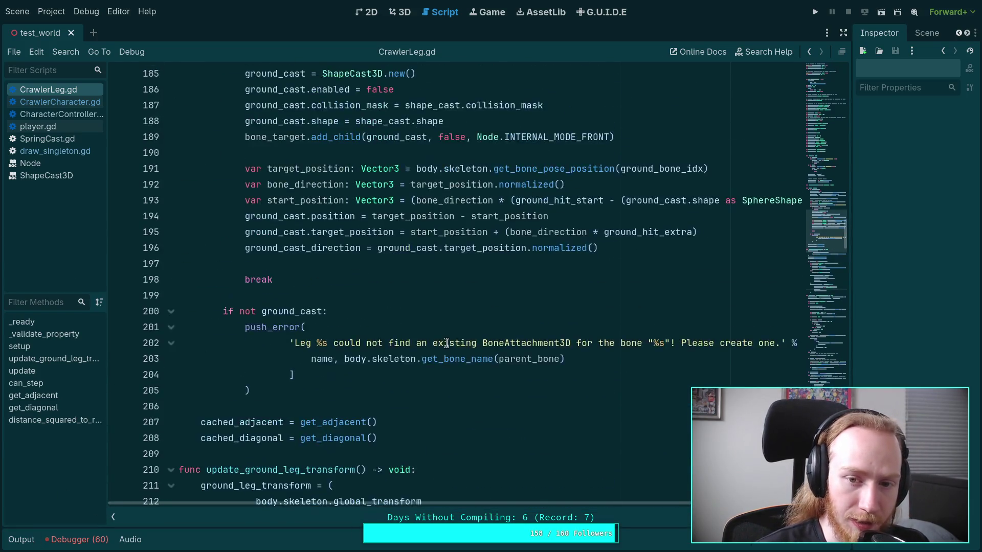
- On line 193, change '- (ground_cast.shape as SphereShape3D).radius' to '+', then run the project with F5
scroll(446, 343, "up", 2)
left_click_drag(594, 504, 681, 503)
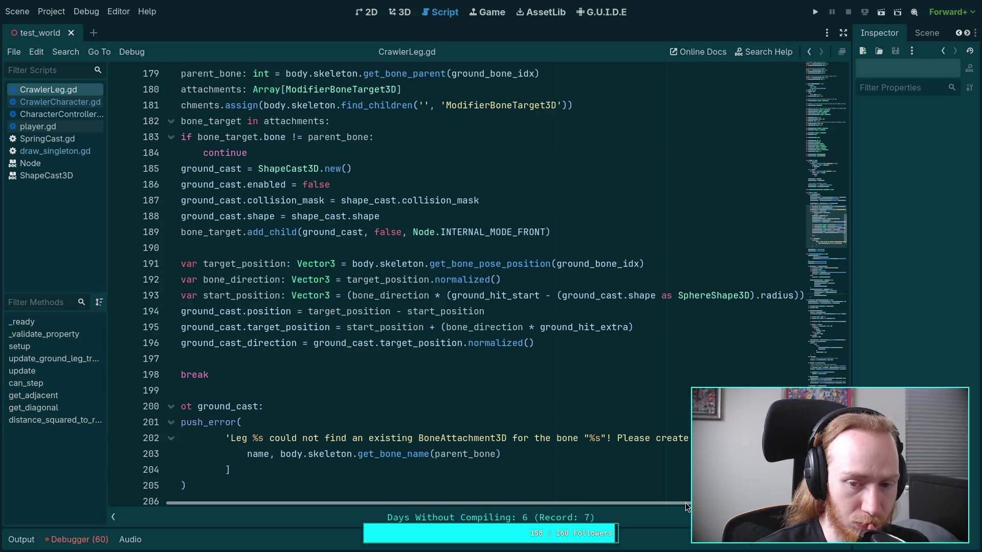
mouse_move(495, 303)
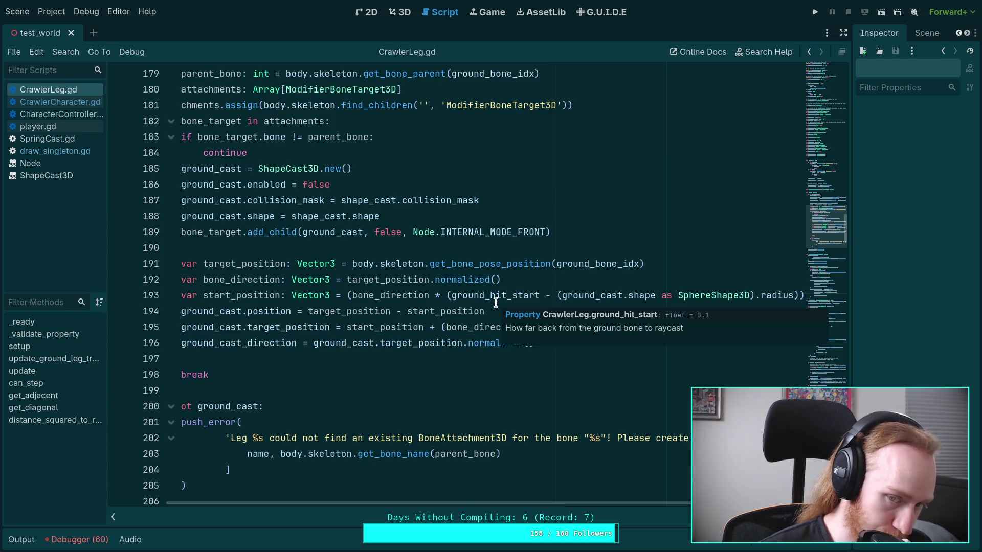
left_click(544, 296)
type("+")
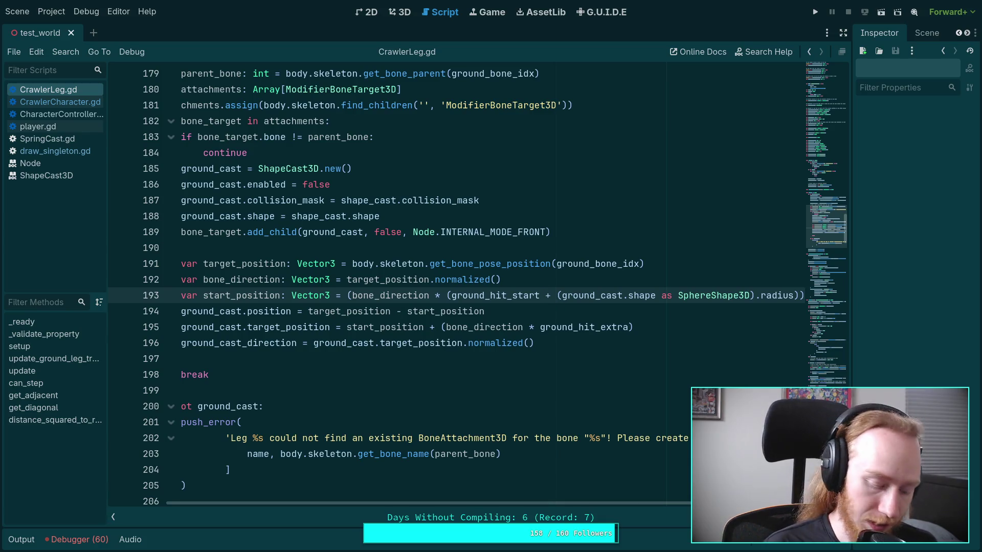
key("F5")
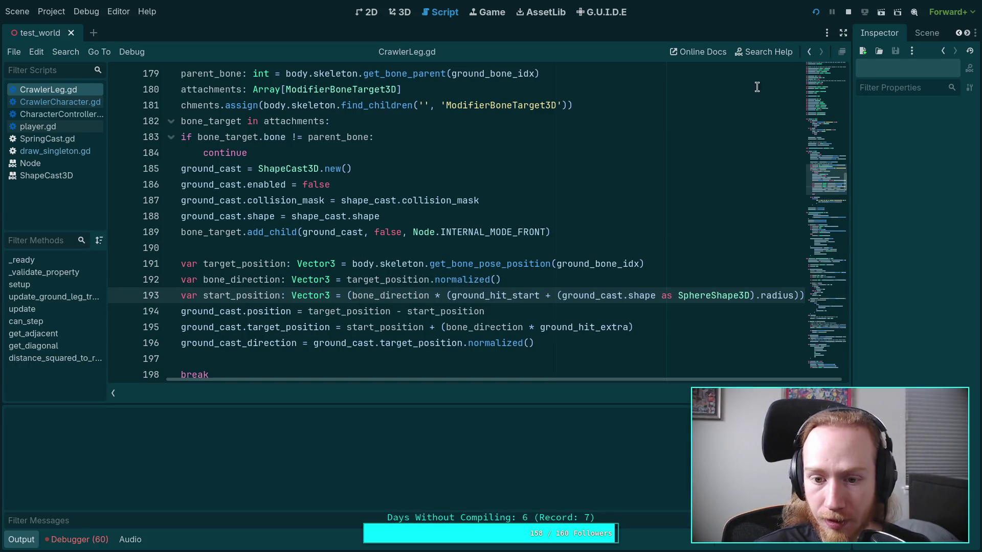
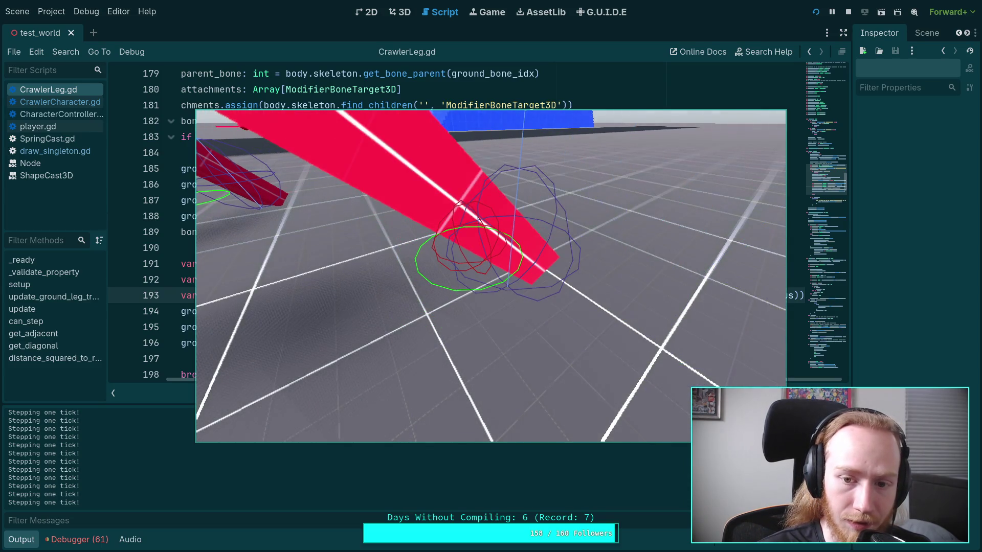
- Stop the spider game and scroll CrawlerLeg.gd up to ground_hit_extra's 0.08 value
left_click(848, 12)
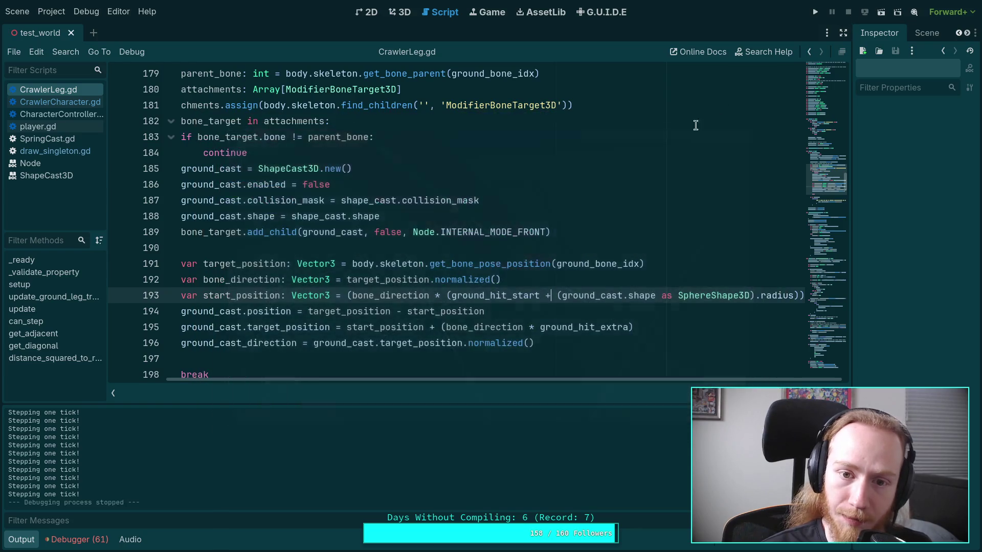
left_click_drag(440, 385, 340, 361)
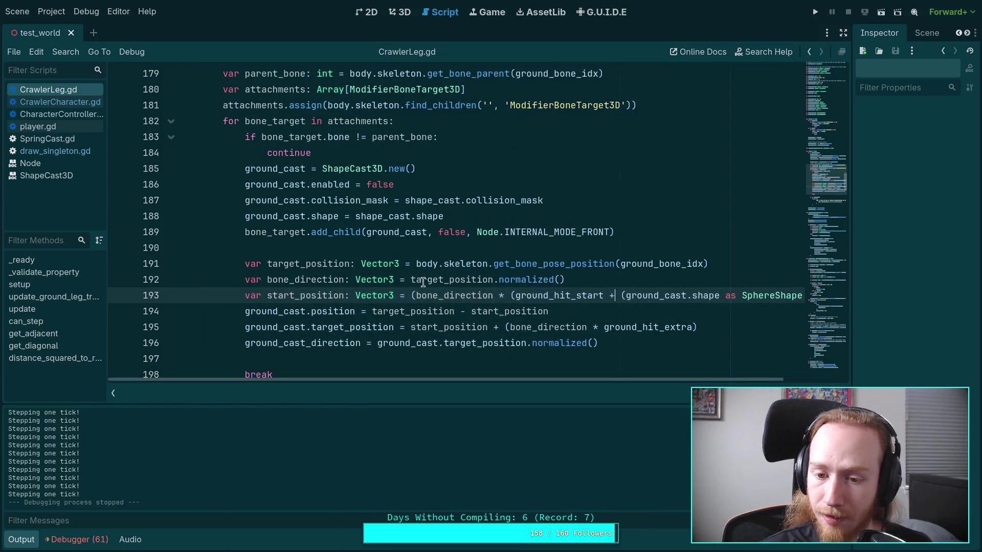
scroll(498, 280, "up", 1)
scroll(498, 280, "up", 20)
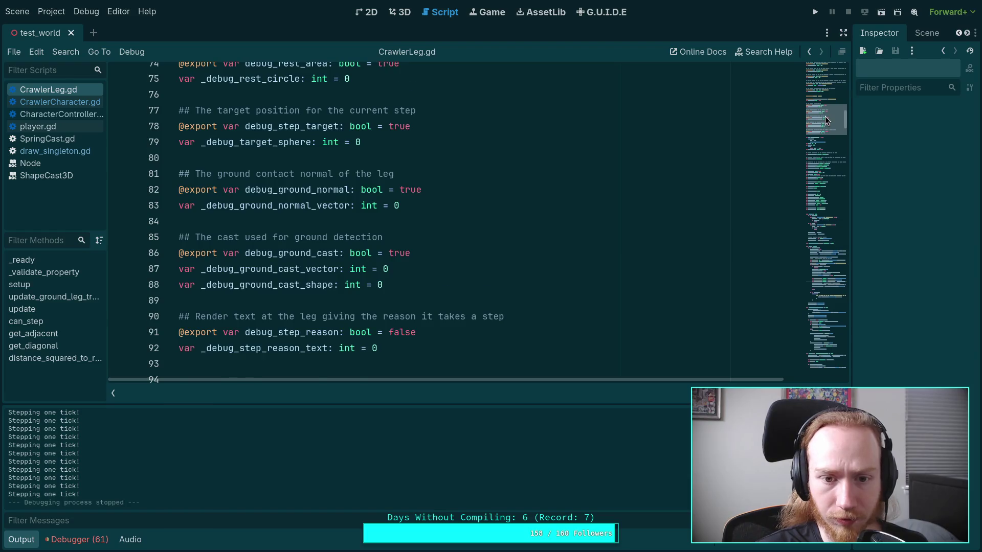
scroll(555, 251, "down", 4)
scroll(462, 255, "up", 12)
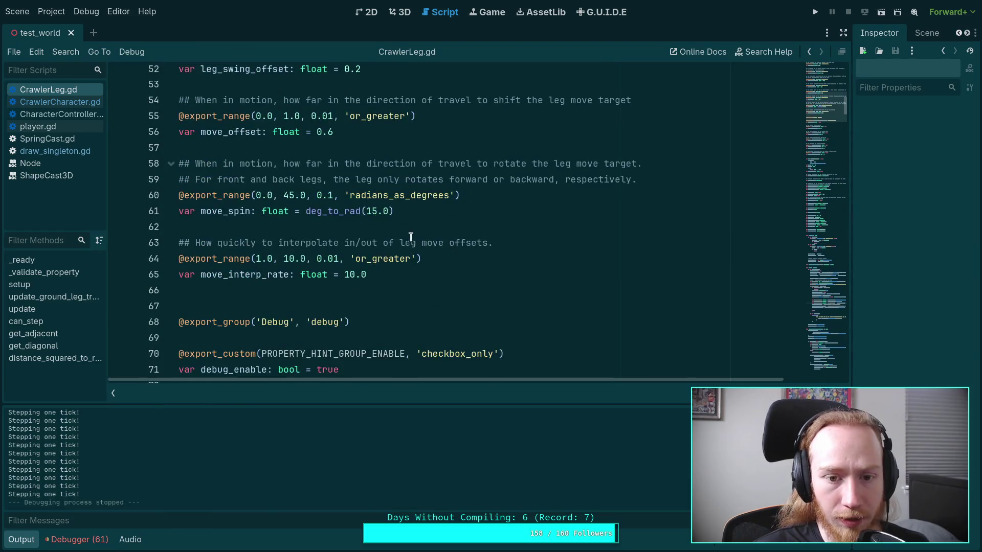
scroll(411, 238, "up", 2)
scroll(410, 238, "up", 8)
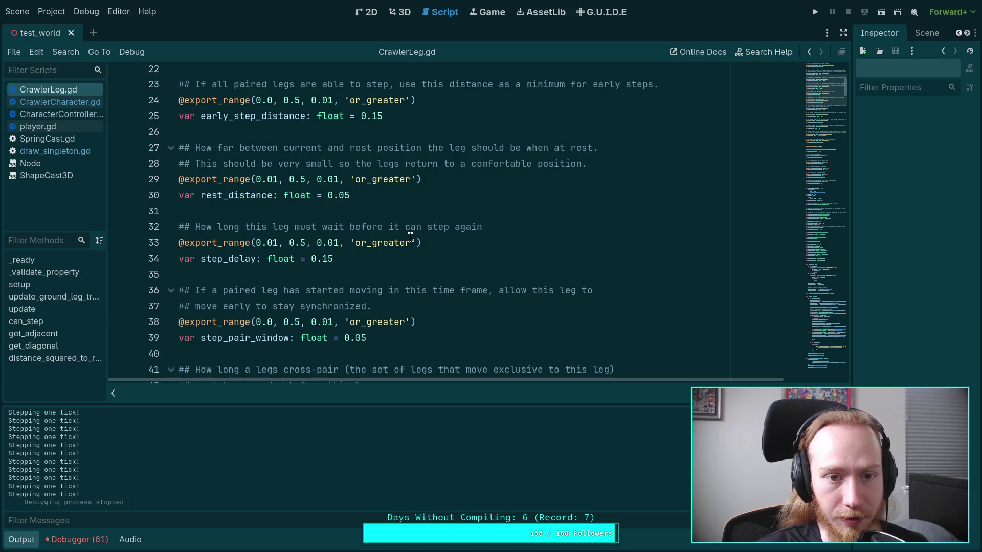
scroll(410, 237, "up", 5)
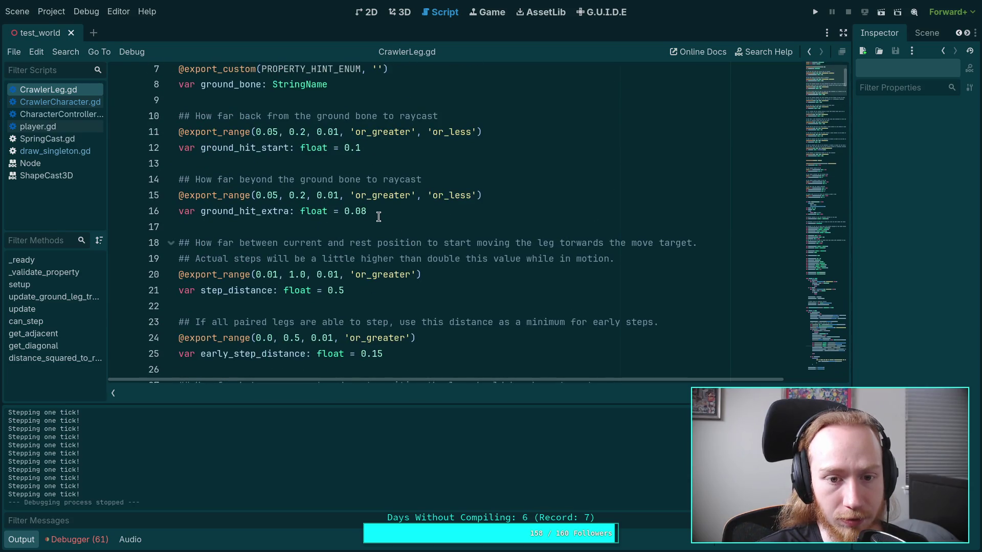
left_click(380, 214)
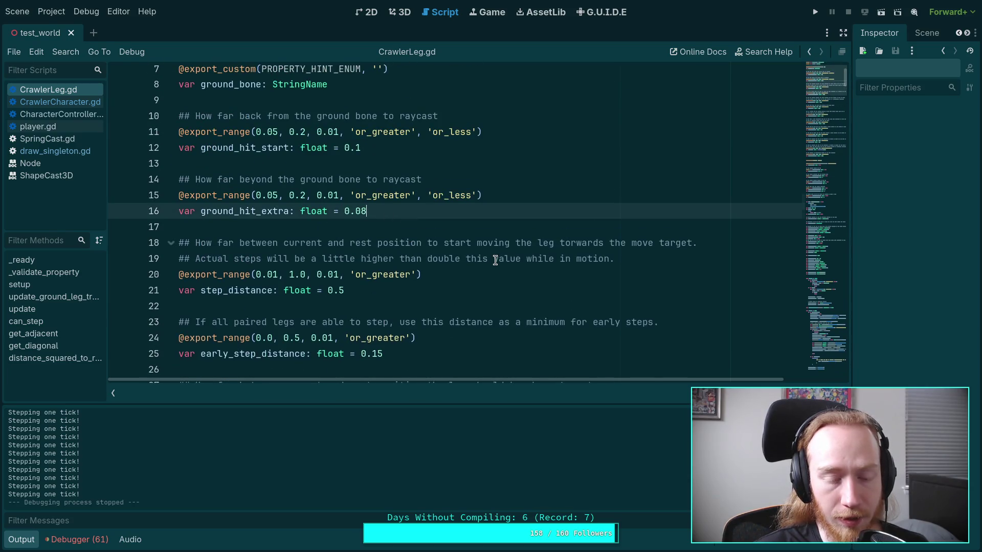
- Change ground_hit_extra on line 16 from 0.08 to 0.05, save, and run the project
scroll(495, 260, "down", 2)
double_click(260, 115)
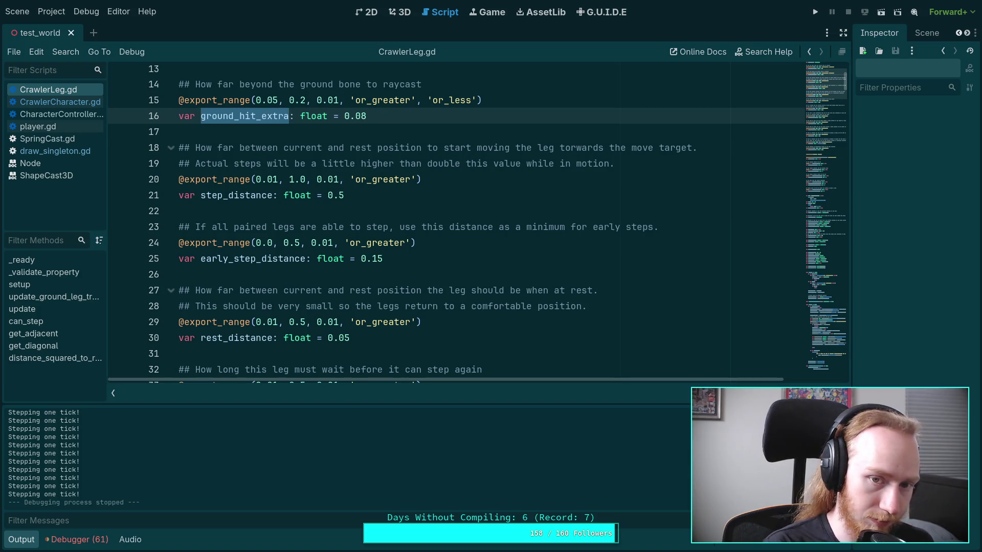
left_click(362, 116)
type("5")
key("ctrl+s")
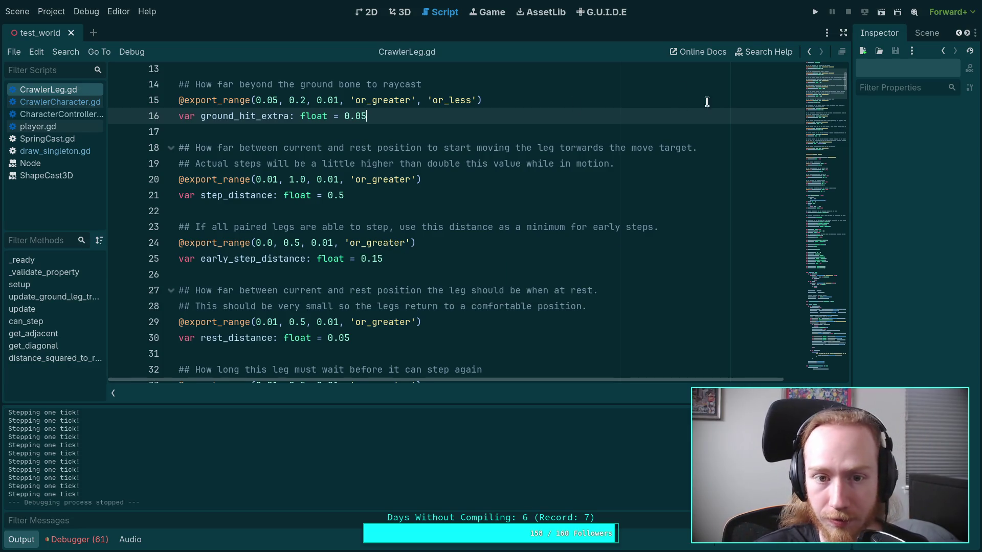
left_click(815, 12)
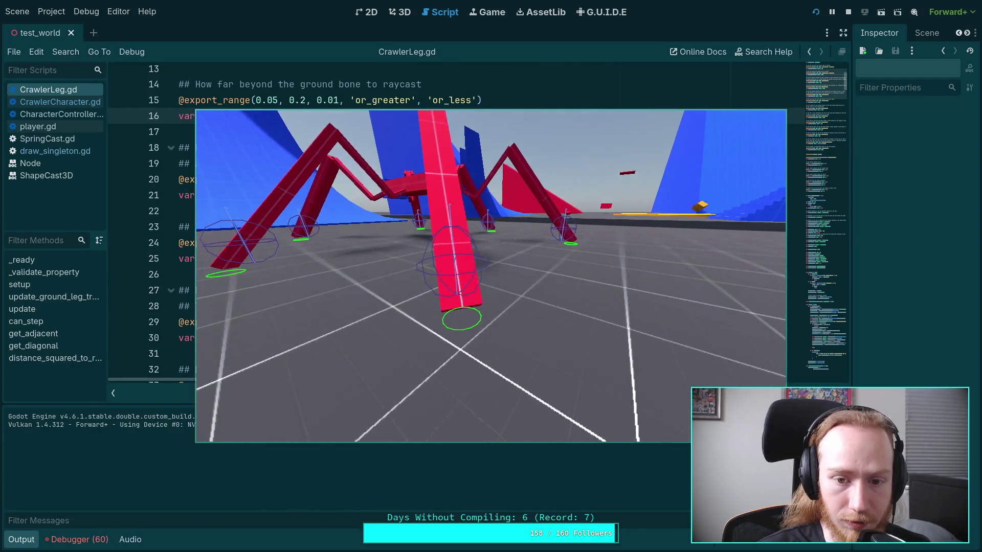
- Advance the spider game three ticks with the period key to watch the legs, then stop it
key("period")
key("period")
key("period")
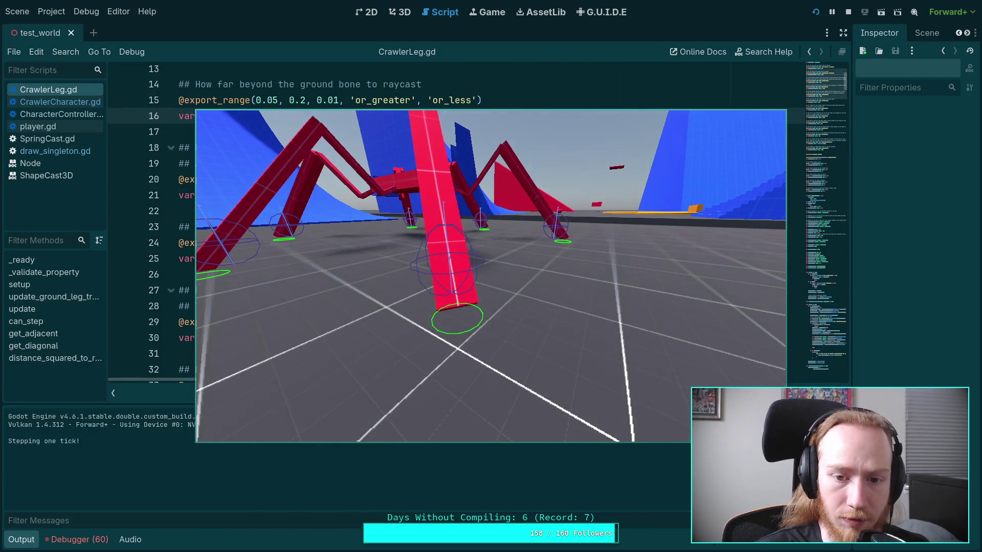
key("period")
key("period")
key("period")
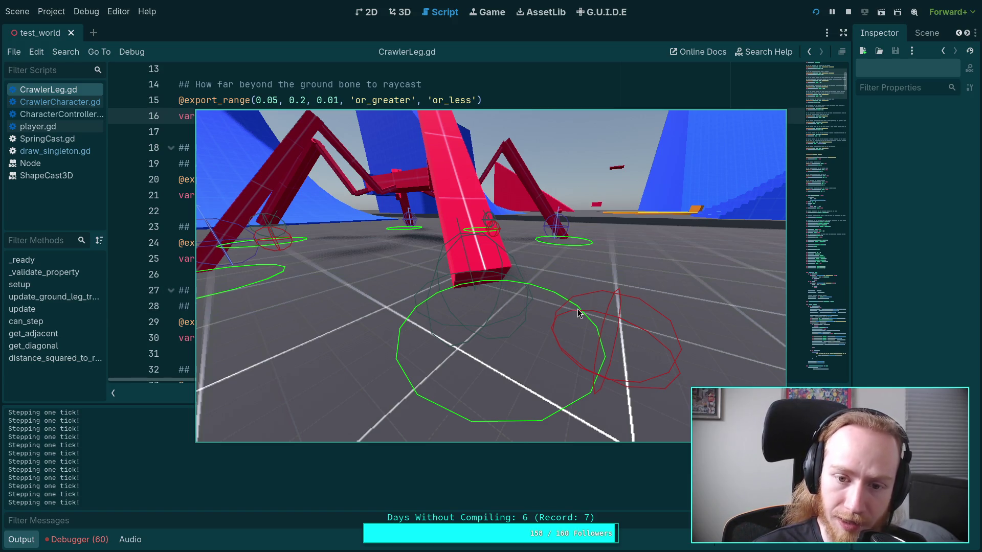
key("period")
key("period")
key("period")
key("period")
key("period")
key("period")
key("period")
key("period")
key("period")
key("period")
key("period")
key("period")
key("period")
key("period")
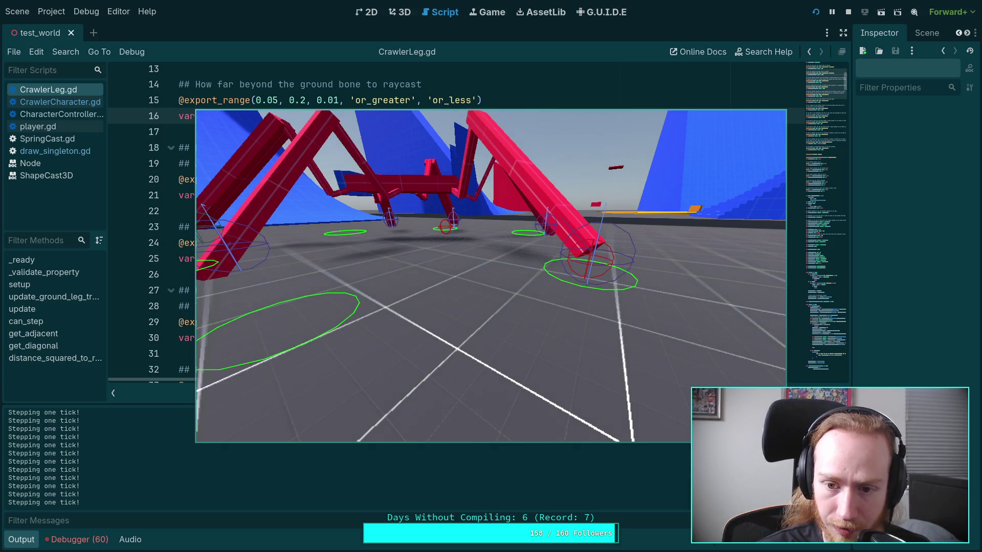
left_click(849, 12)
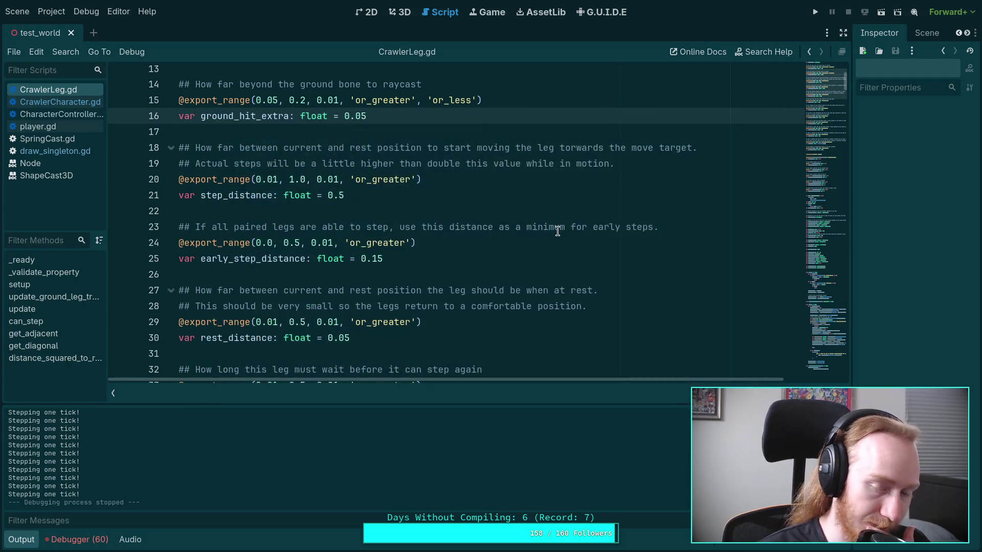
- Set ground_hit_extra's export range minimum on line 15 and its value on line 16 to 0.0
scroll(463, 231, "up", 2)
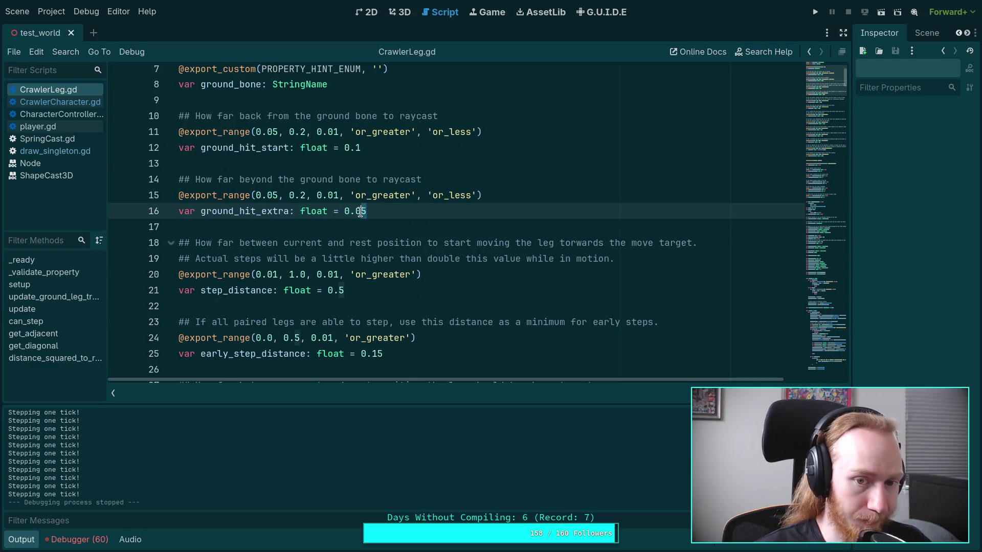
left_click(275, 196)
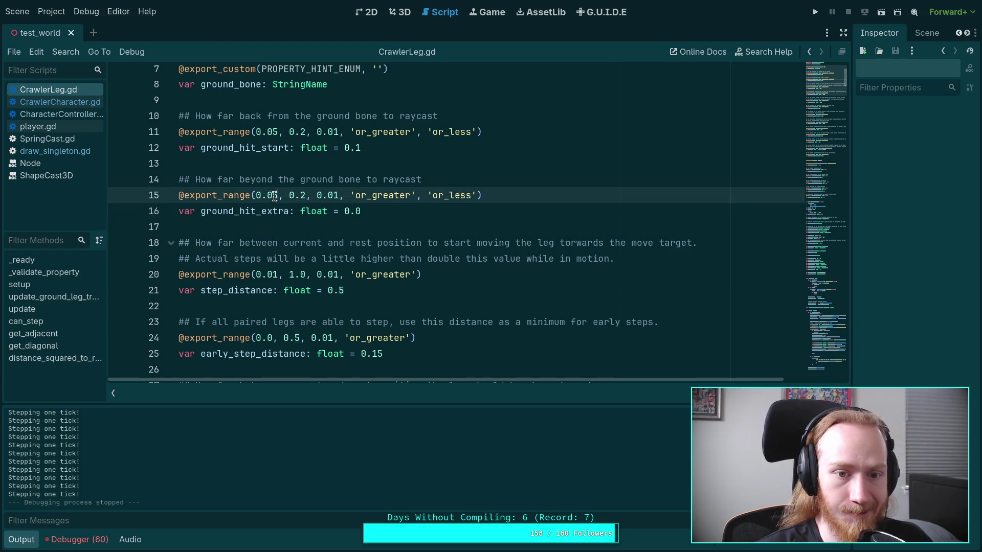
left_click(411, 209)
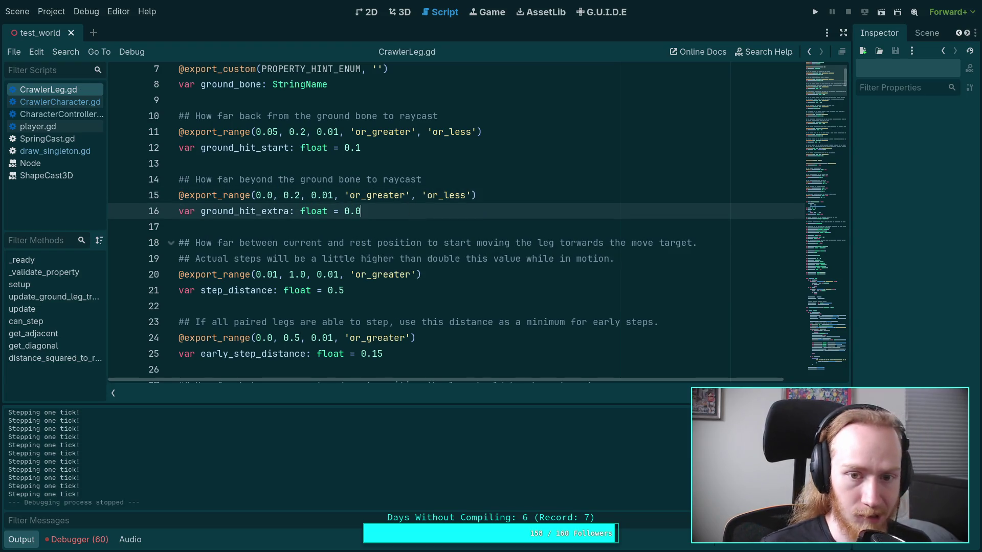
double_click(252, 210)
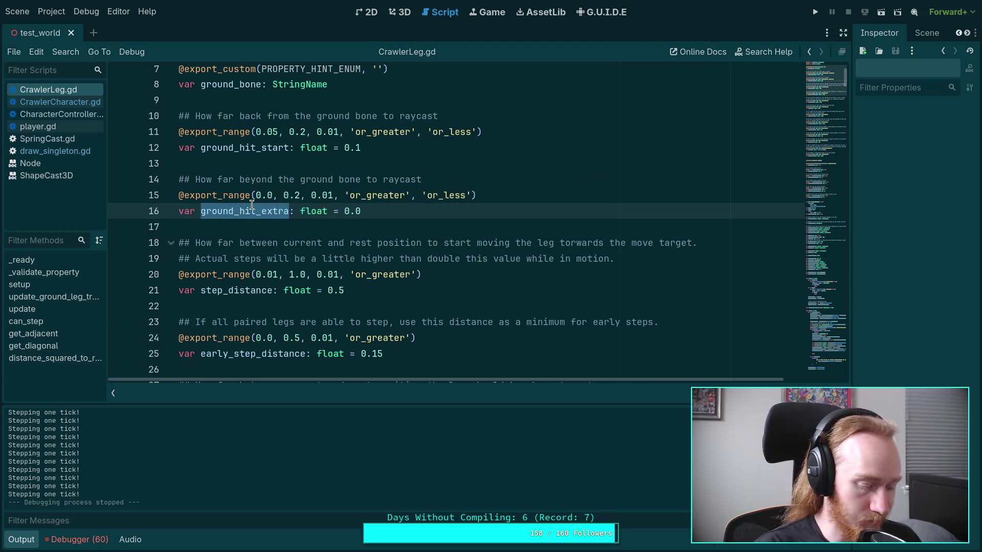
- Search for ground_hit_extra, review its use near line 198, and run the game
key("ctrl+f")
left_click(686, 394)
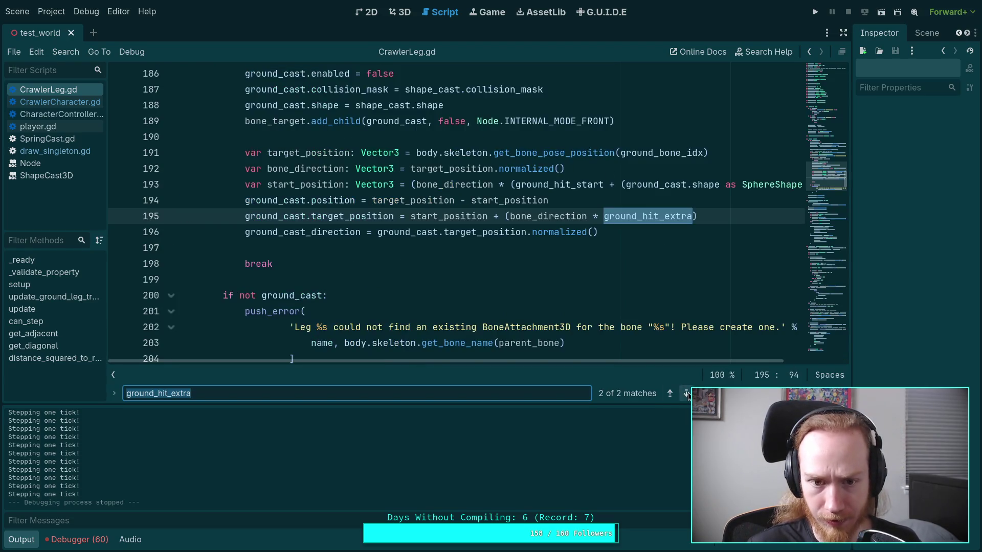
left_click(599, 265)
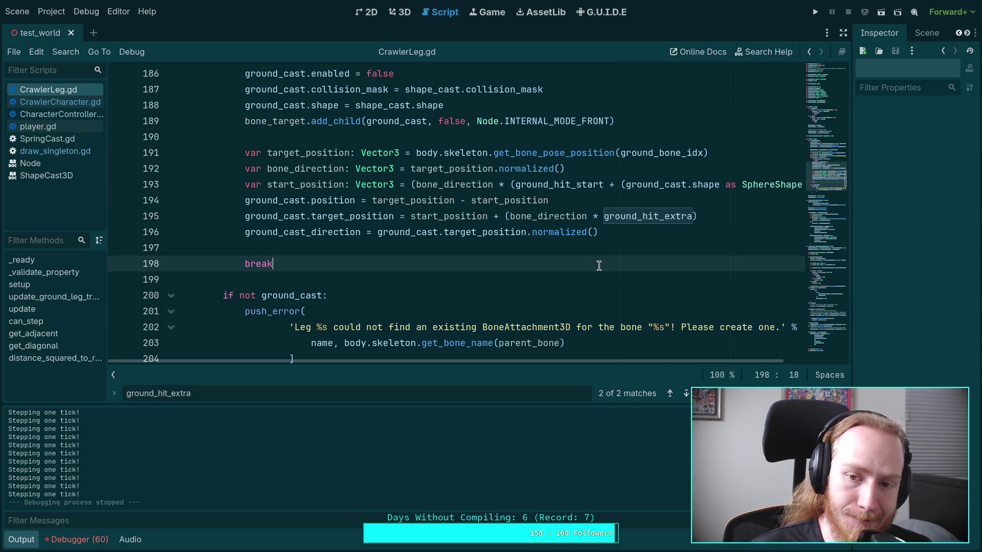
left_click(813, 12)
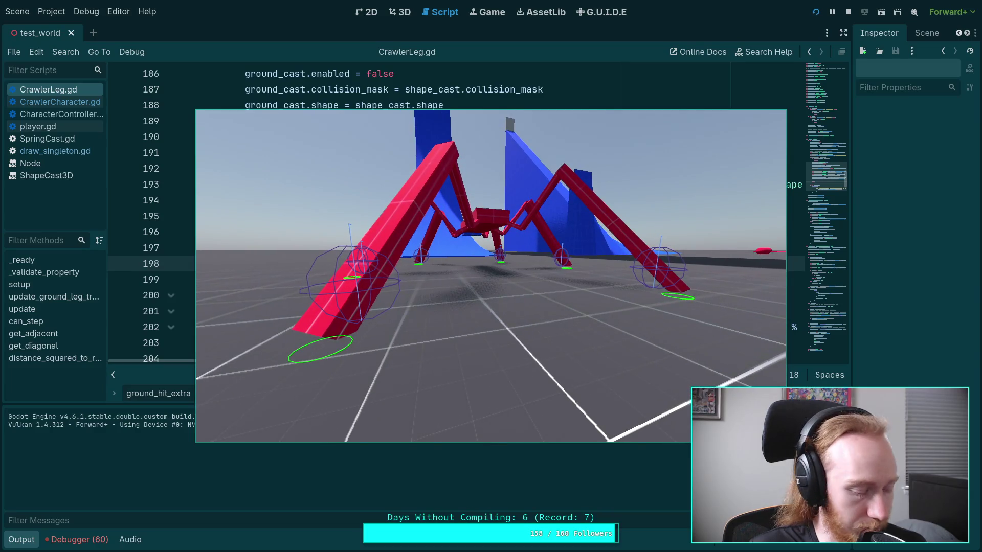
- Advance the game eight ticks with ground_hit_extra at 0.0 to watch the legs, then stop it with F8
key("period")
key("period")
key("period")
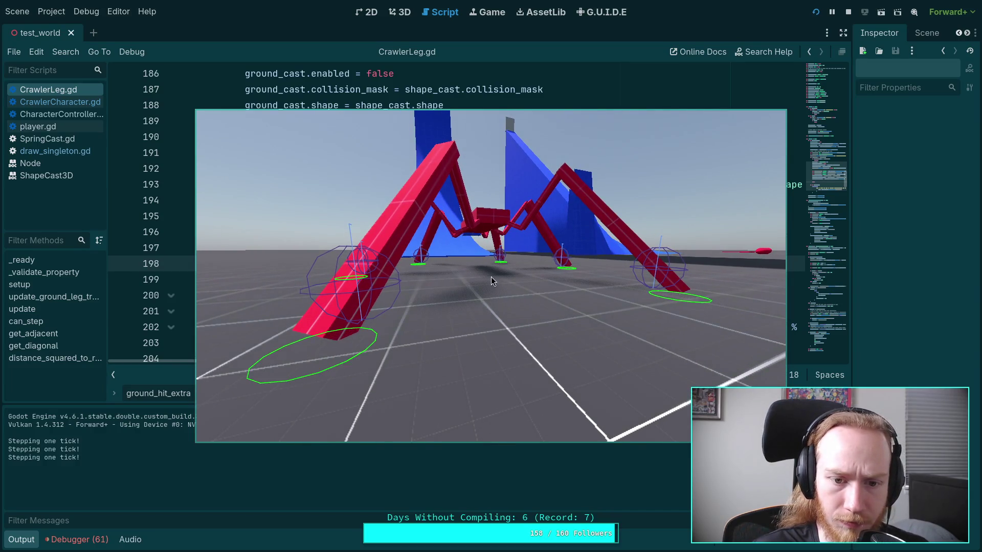
key("period")
key("period")
key("period")
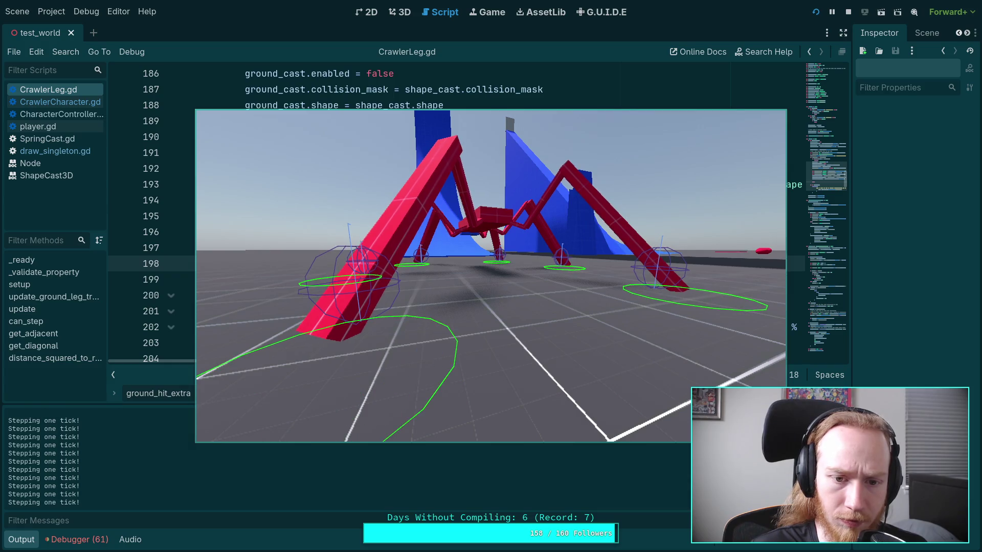
key("period")
key("period")
key("period")
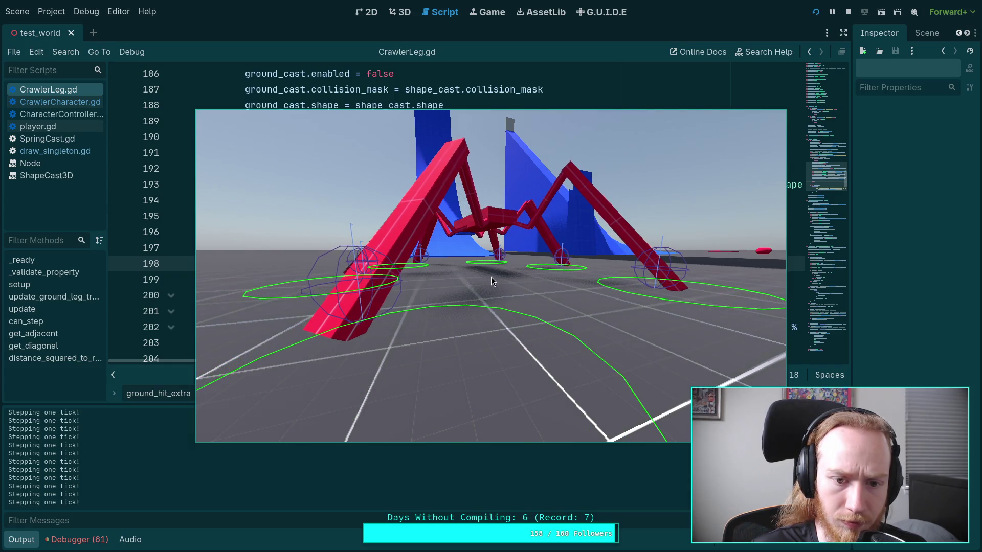
key("period")
key("period")
key("period")
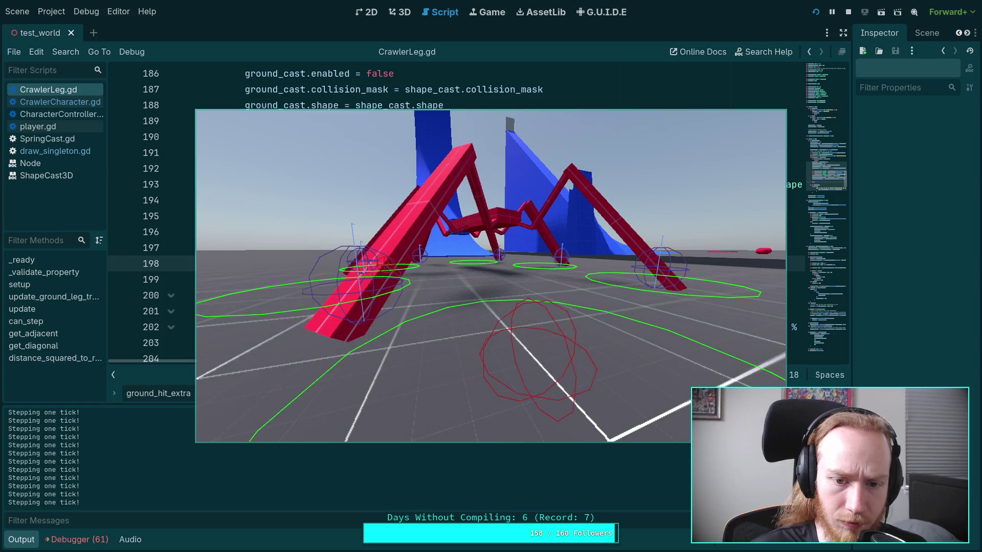
key("period")
key("period")
key("period")
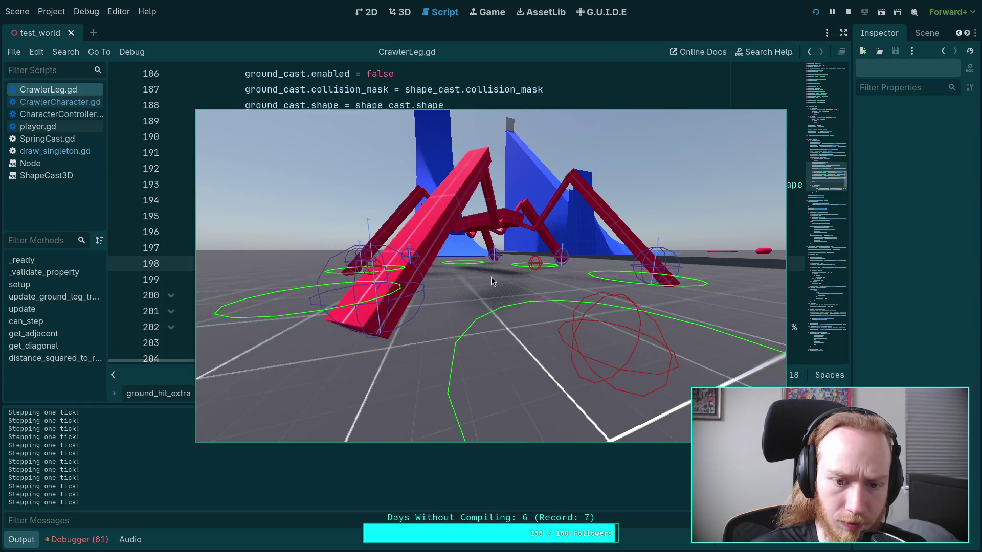
key("period")
key("period")
key("period")
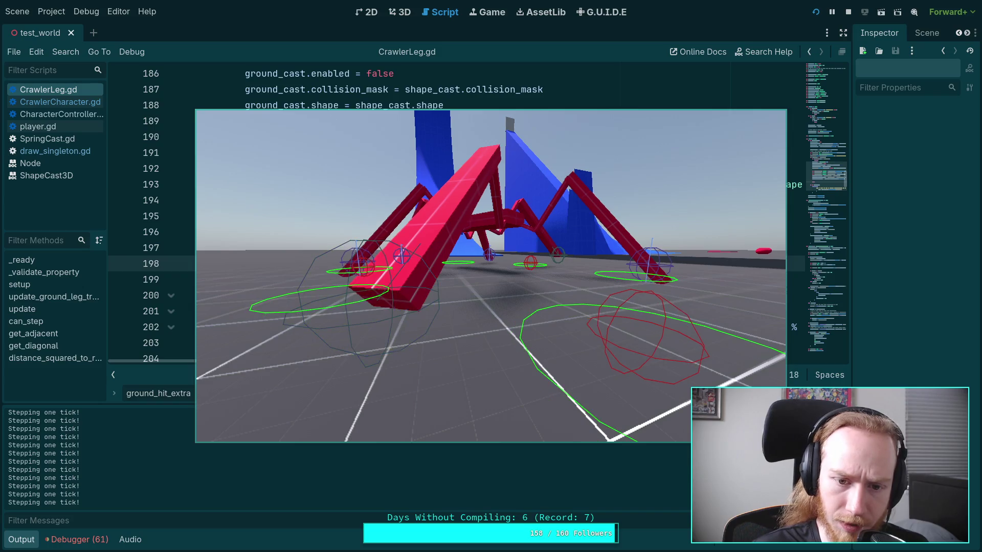
key("period")
key("period")
key("period")
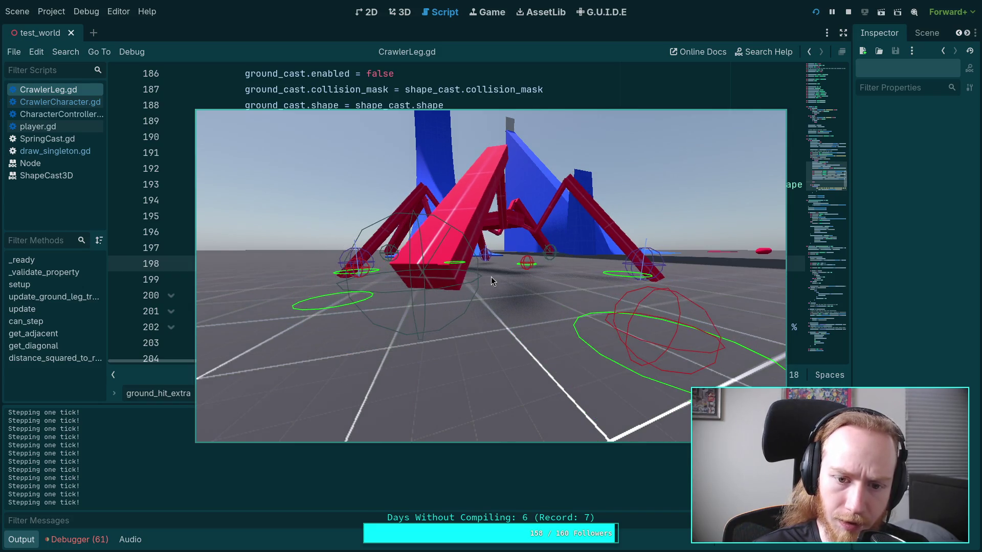
key("period")
key("period")
key("period")
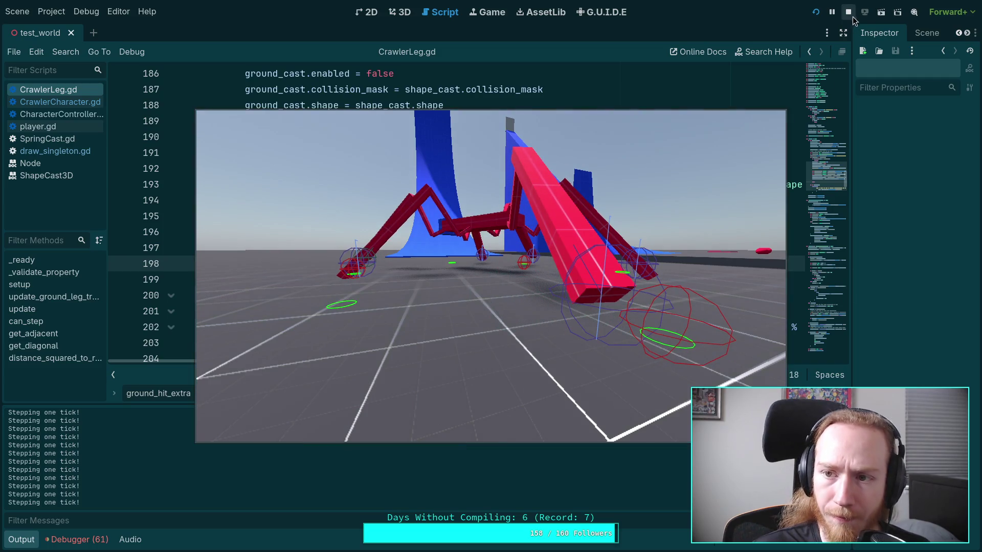
key("F8")
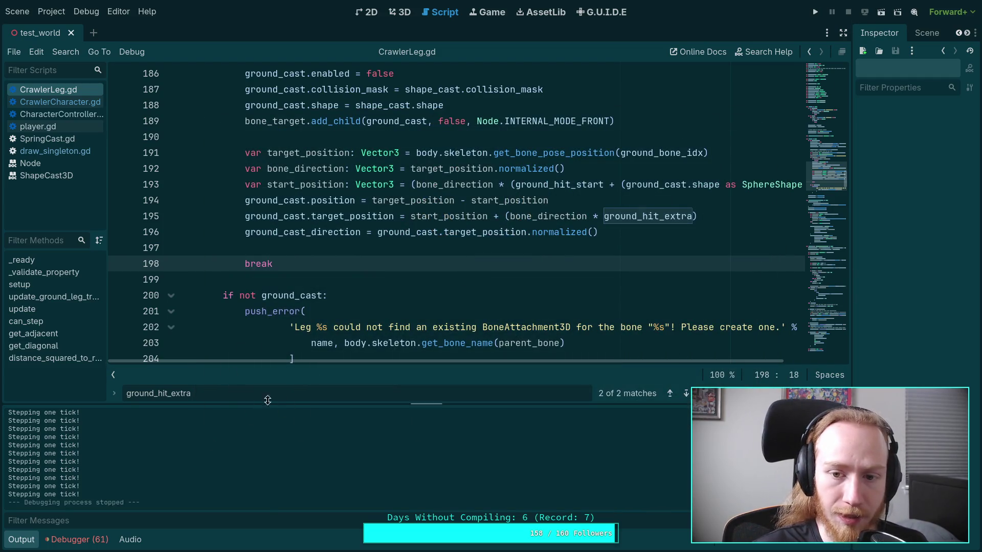
- Move the sphere radius expression from line 194 into a new shape_size variable and reference it there
left_click_drag(551, 359, 627, 358)
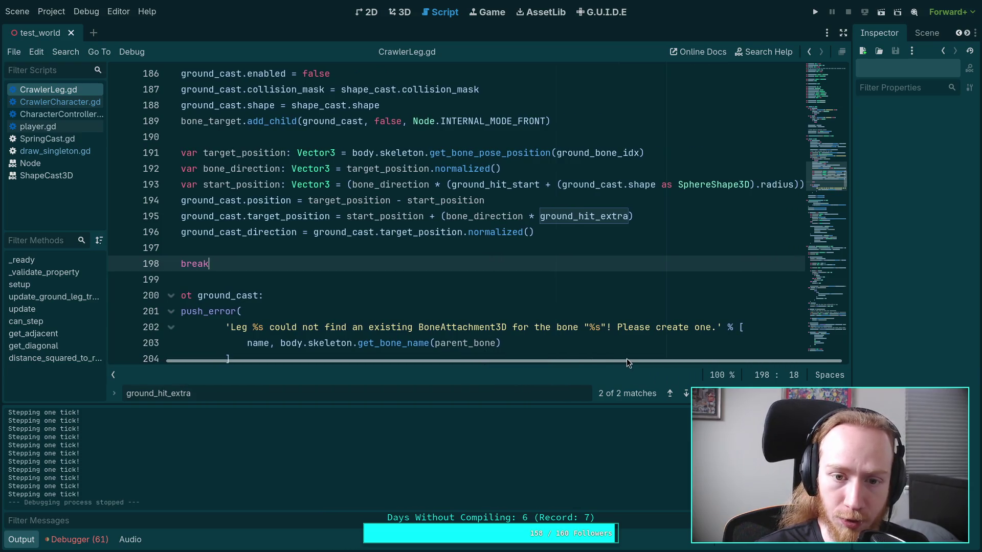
left_click(545, 215)
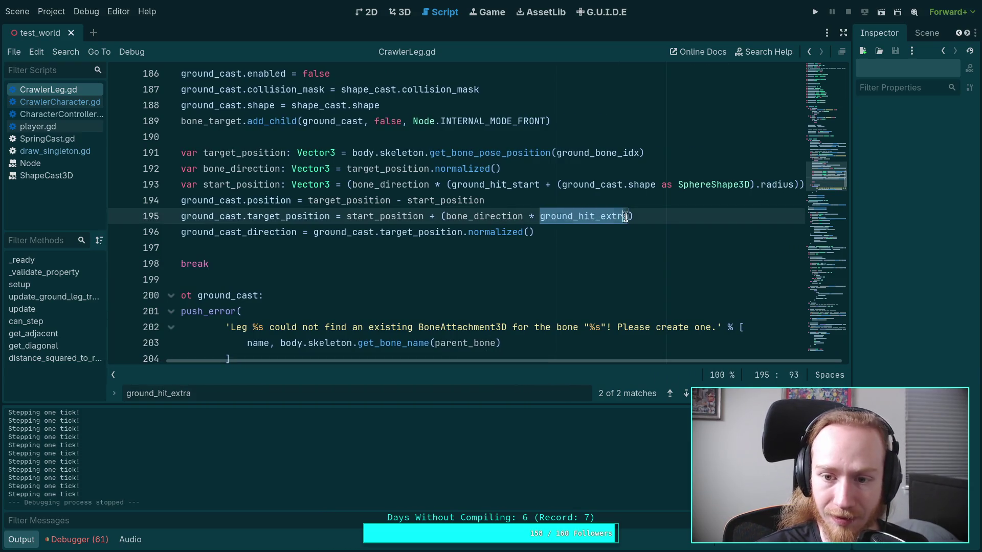
left_click(580, 179)
left_click(571, 170)
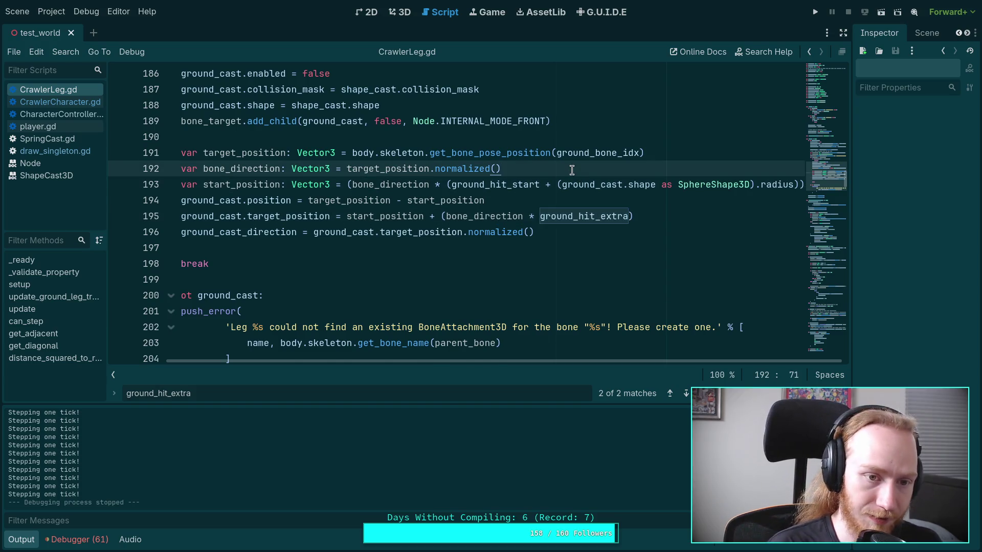
key("Return")
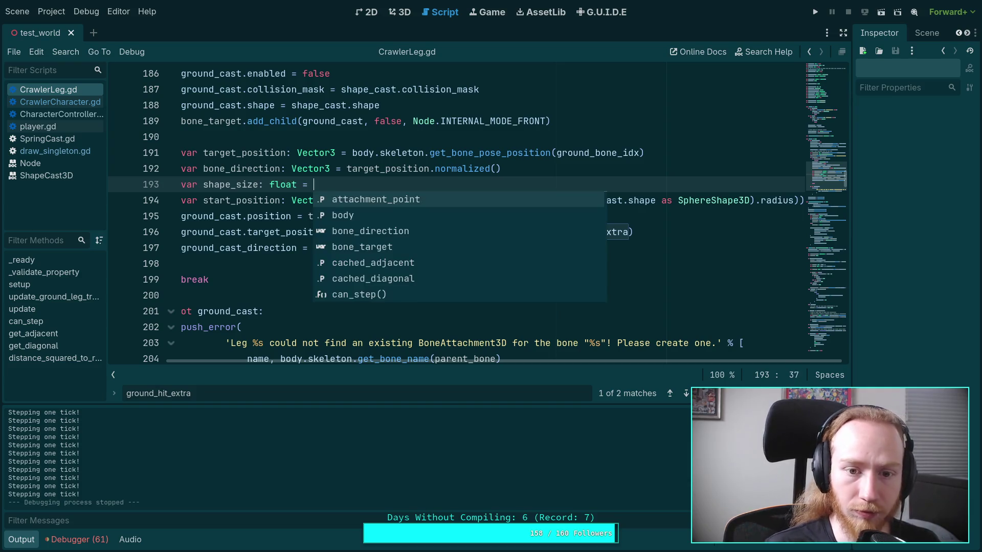
left_click(693, 117)
left_click_drag(558, 200, 796, 196)
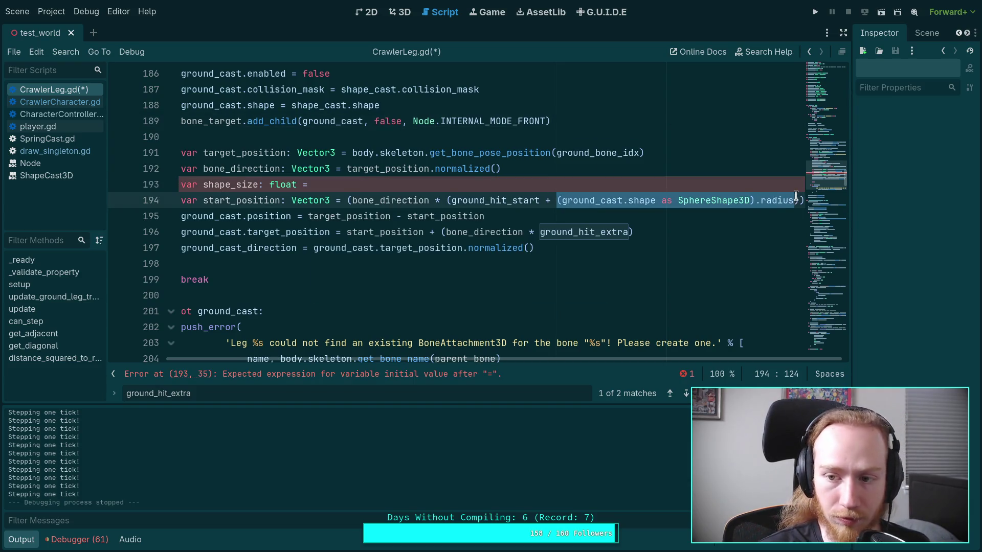
key("ctrl+x")
key("Up")
key("ctrl+v")
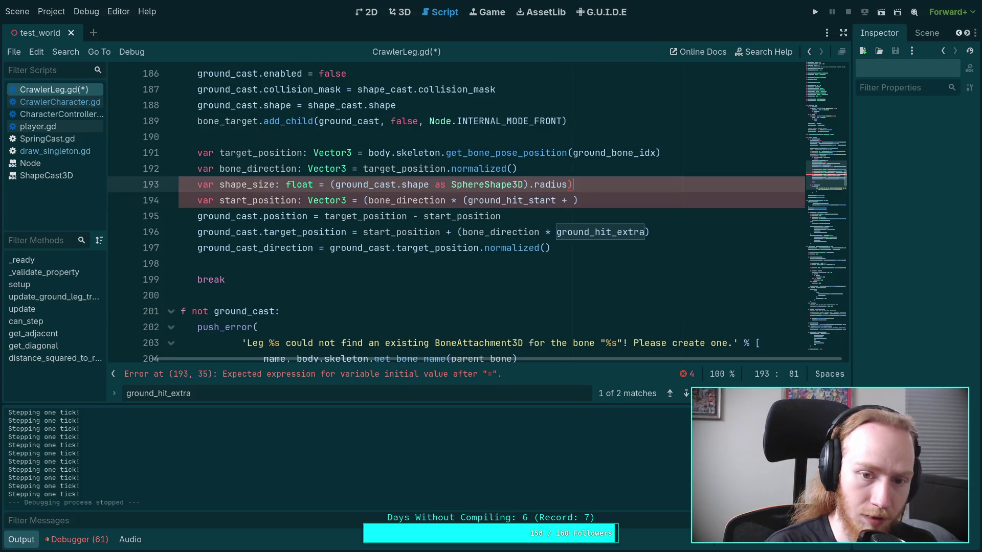
left_click(574, 201)
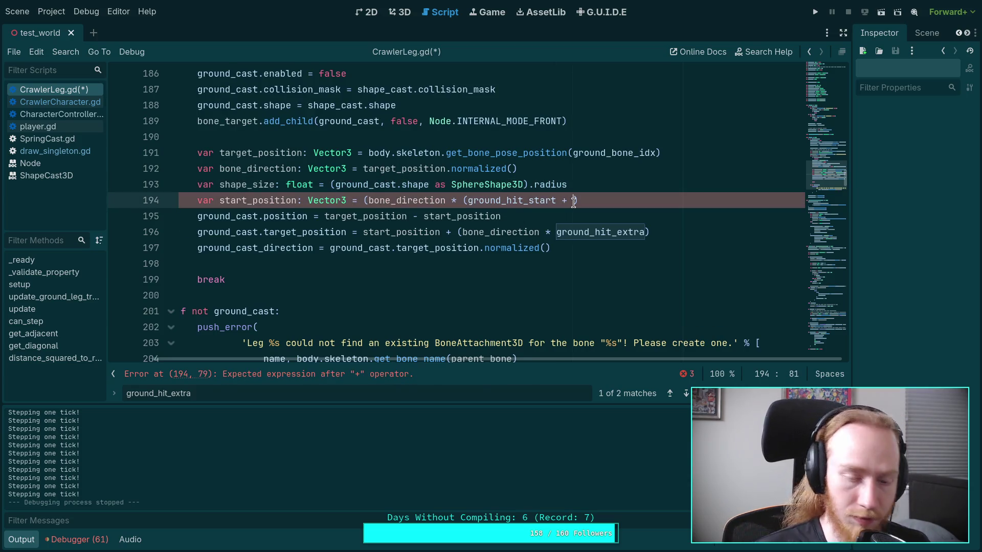
type("shape_size")
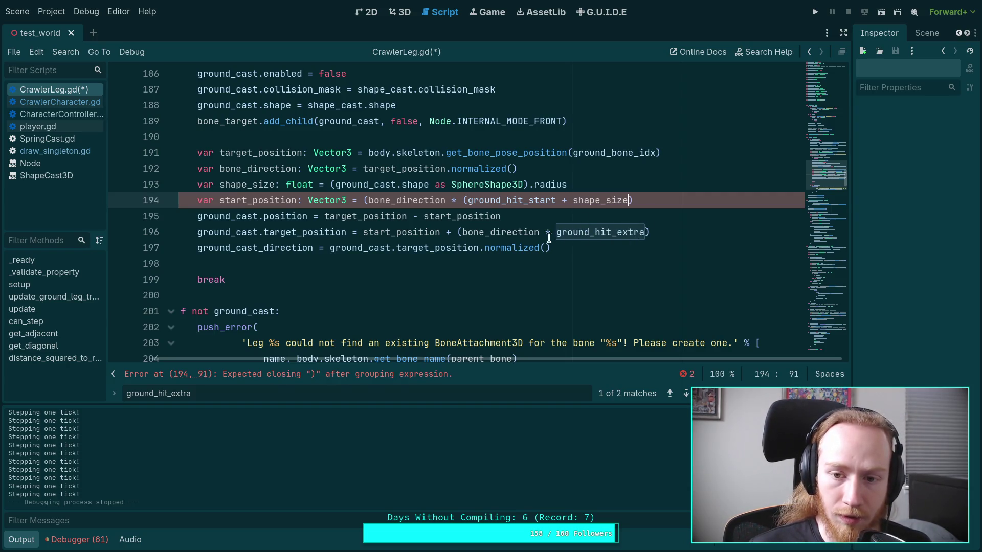
- Offset line 196's ground_hit_extra by shape_size, save, fix line 194's parentheses, and rerun
left_click_drag(555, 233, 644, 231)
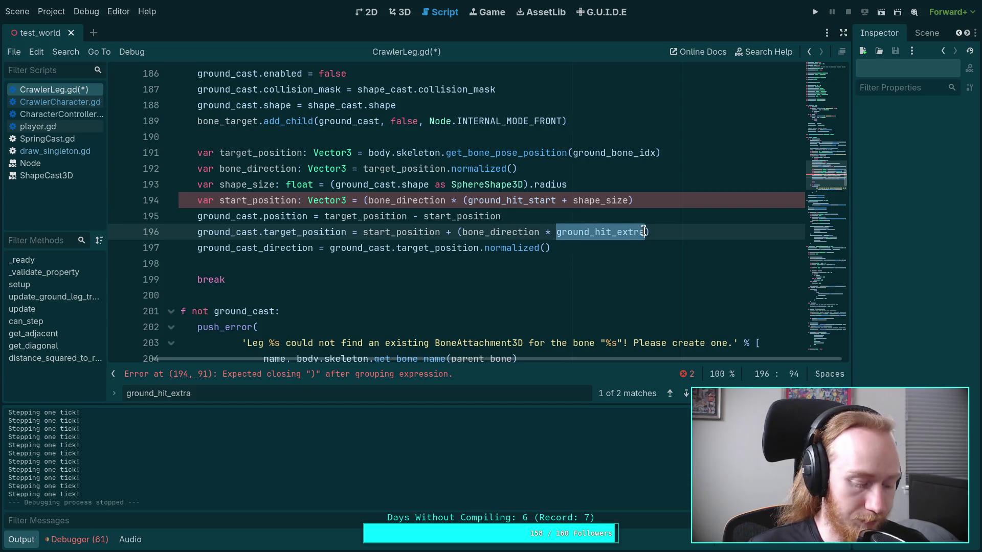
type("(")
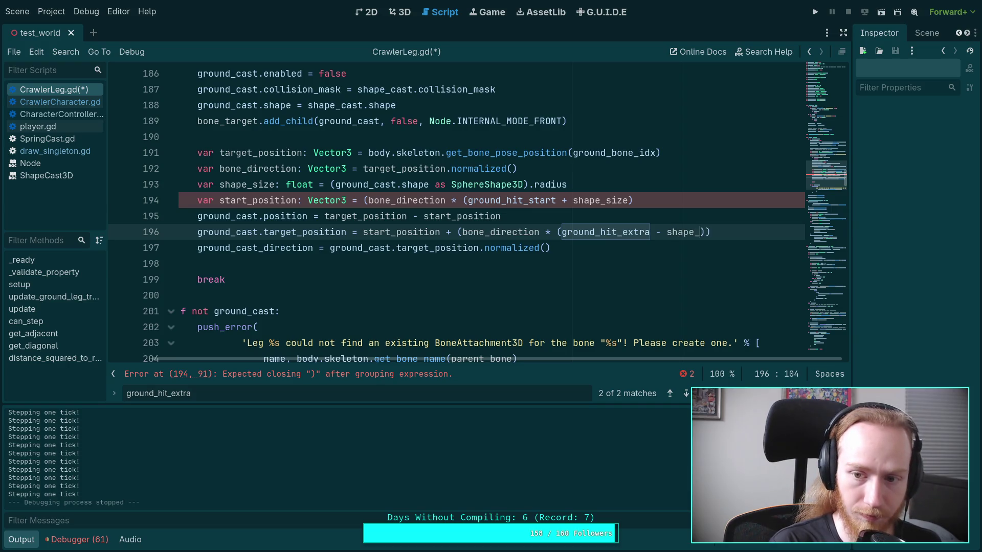
key("ctrl+s")
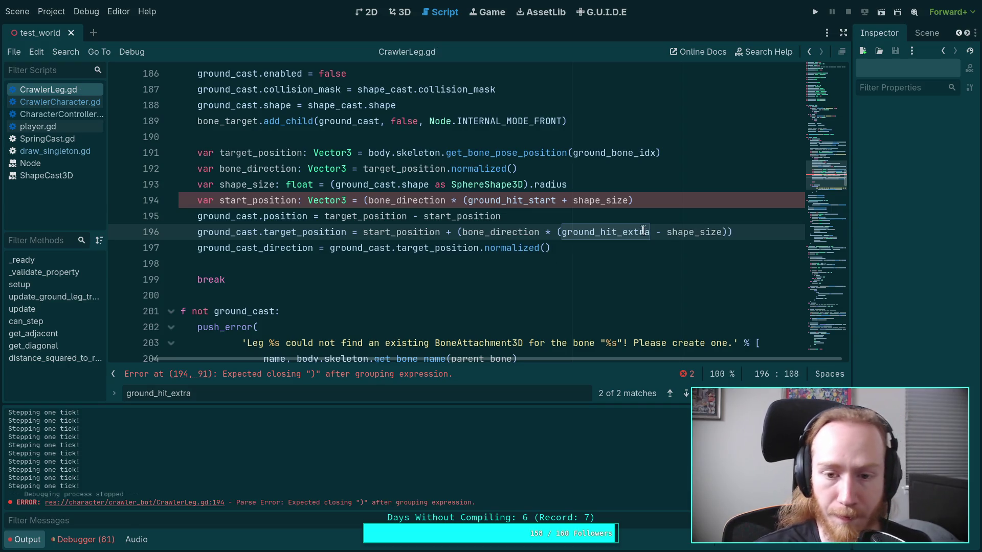
key("Down")
key("Down")
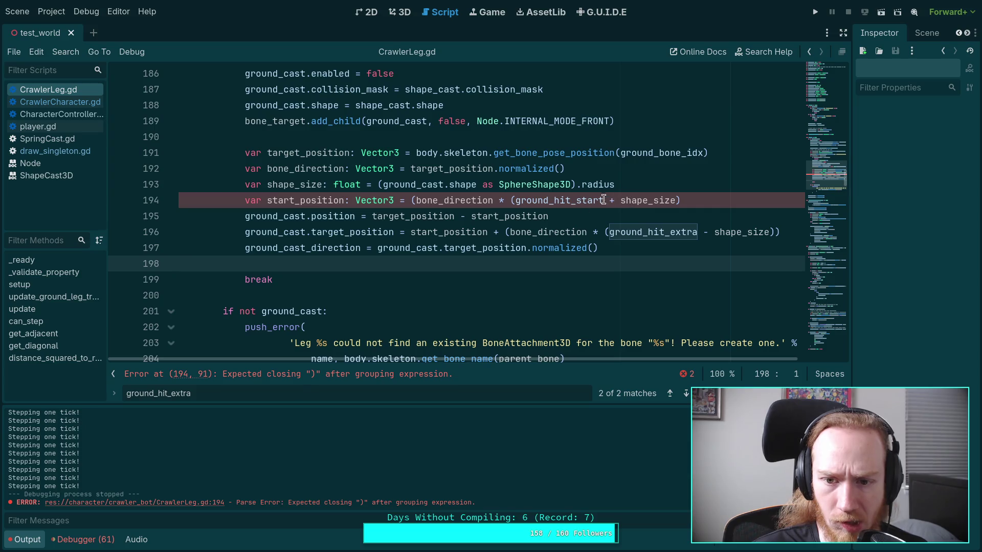
left_click(517, 200)
type(")")
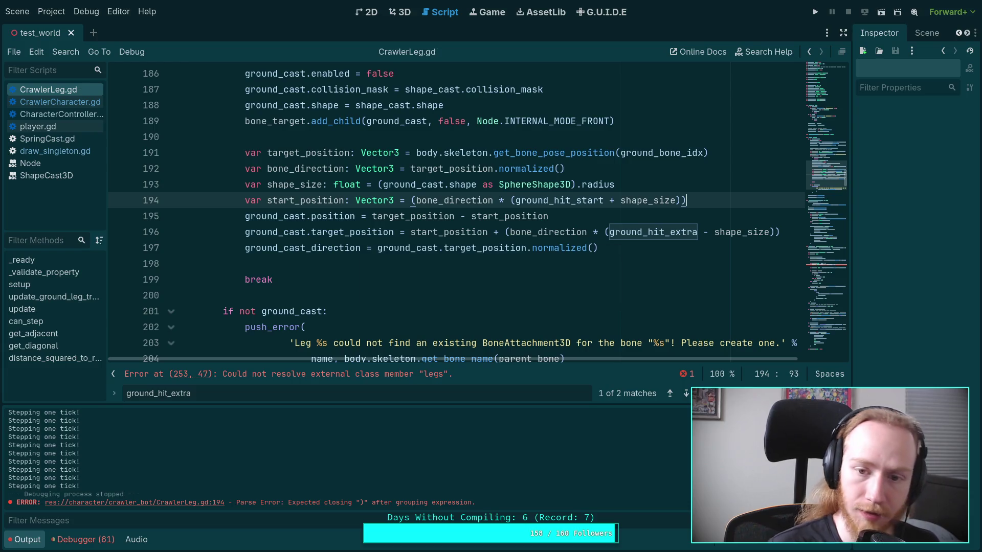
left_click(816, 16)
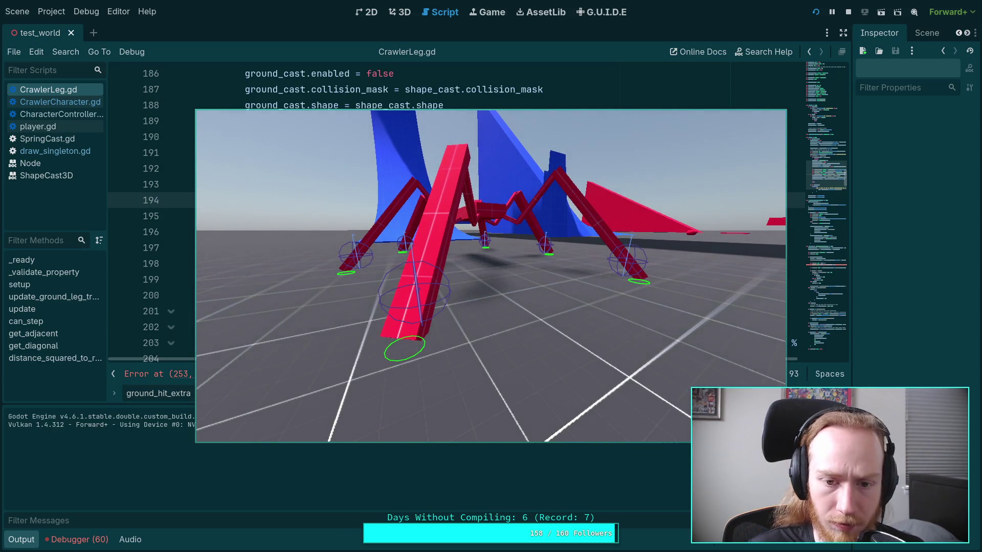
- Advance the rerun game eight ticks to check the shape_size leg casts, then stop it with F8
key("period")
key("period")
key("period")
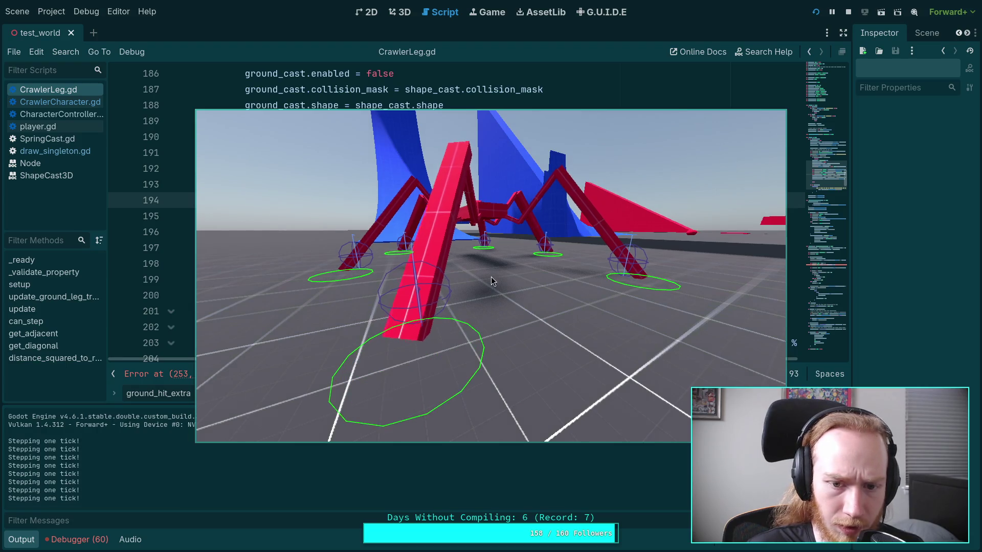
key("period")
key("period")
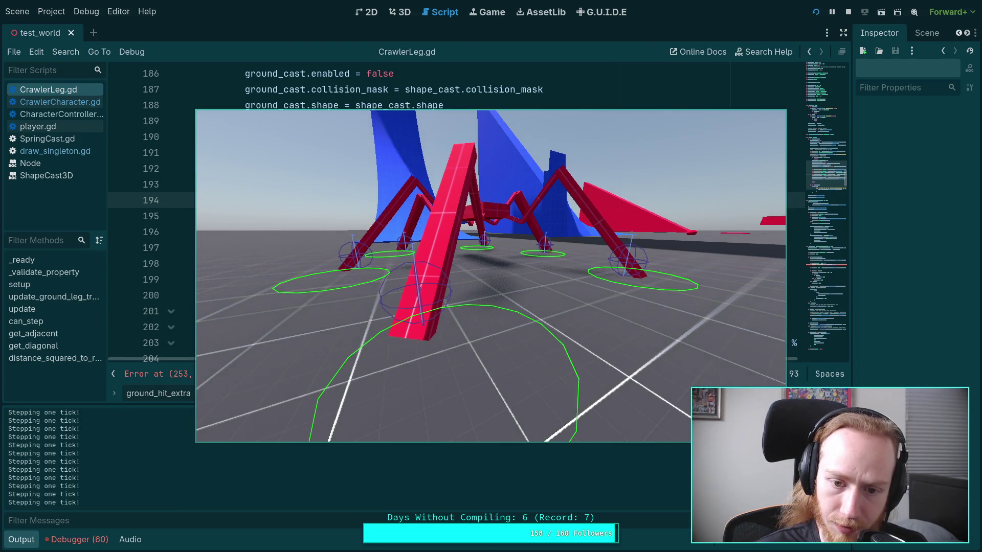
key("period")
key("period")
key("period")
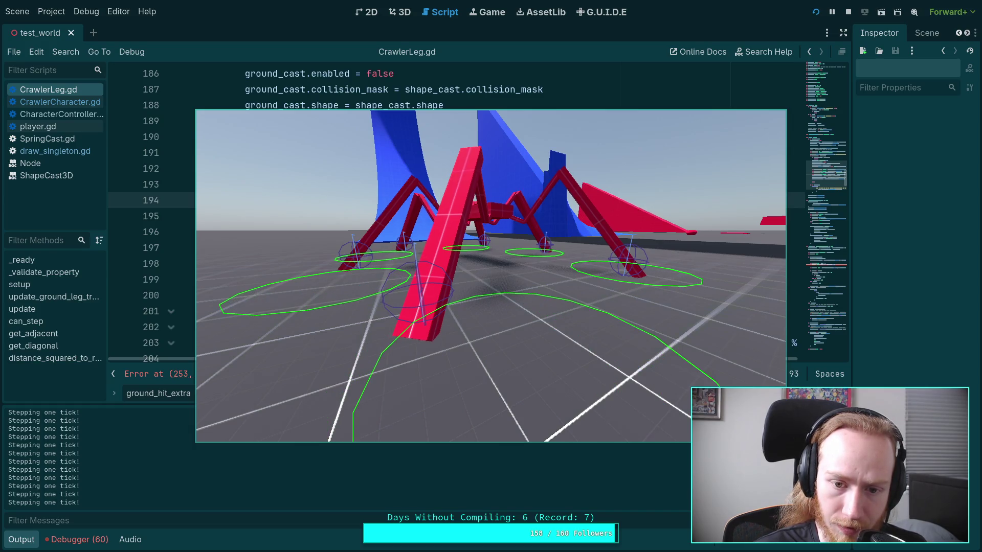
key("period")
key("period")
key("period")
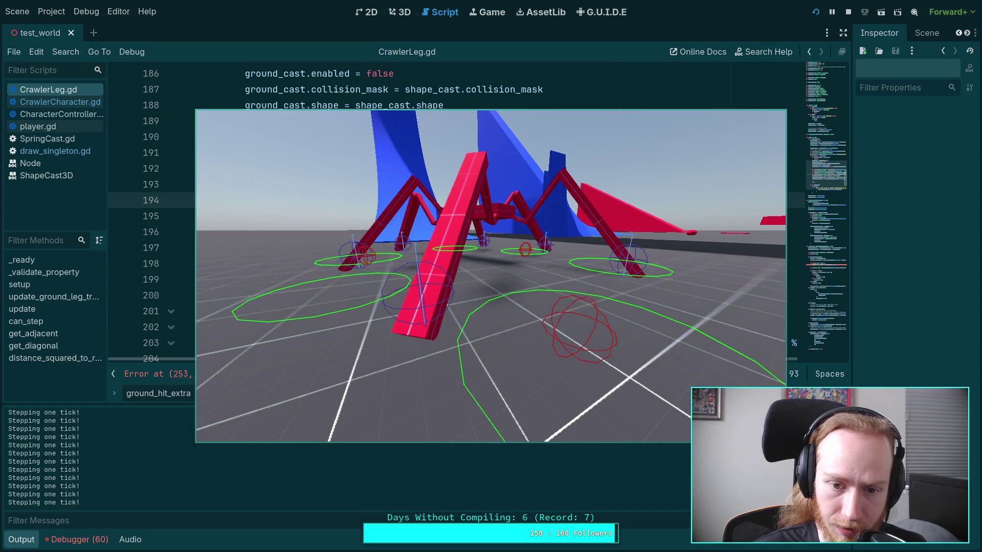
key("period")
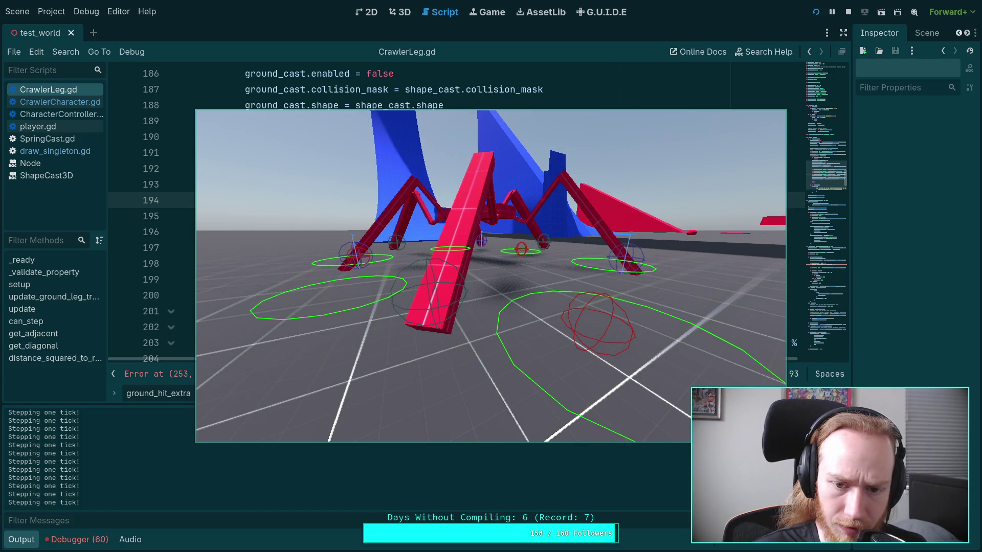
key("period")
key("period")
key("period")
key("period")
key("period")
key("period")
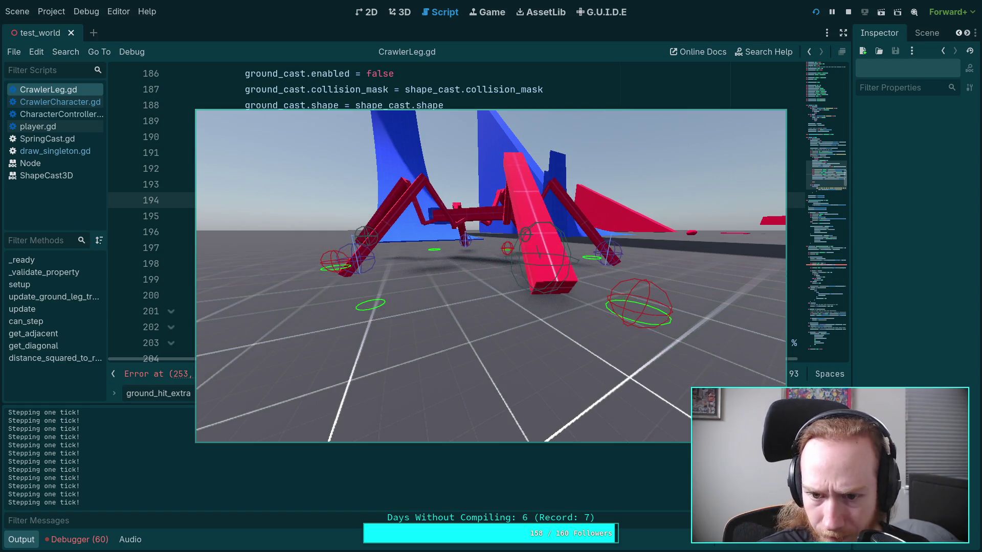
key("period")
key("period")
key("period")
key("period")
key("period")
key("period")
key("period")
key("period")
key("period")
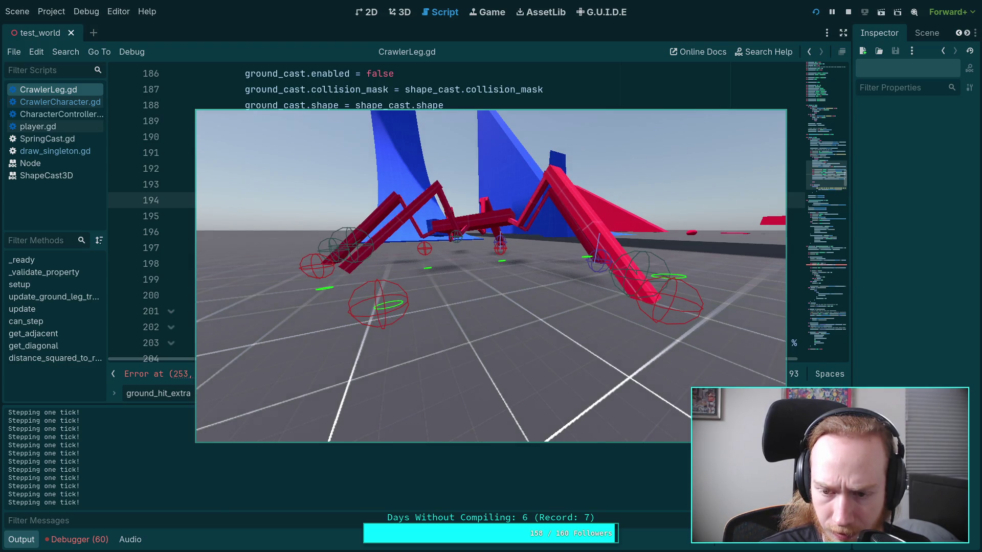
key("period")
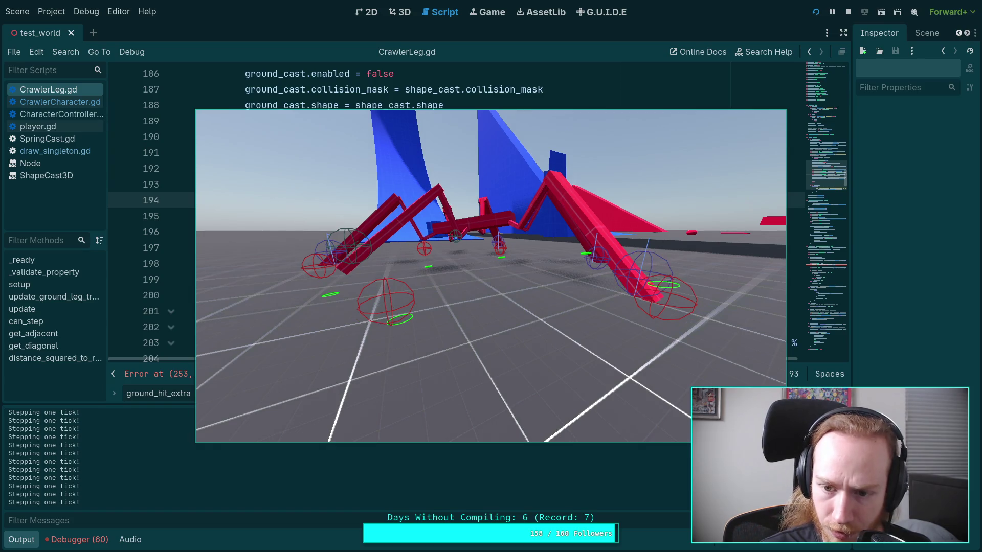
key("F8")
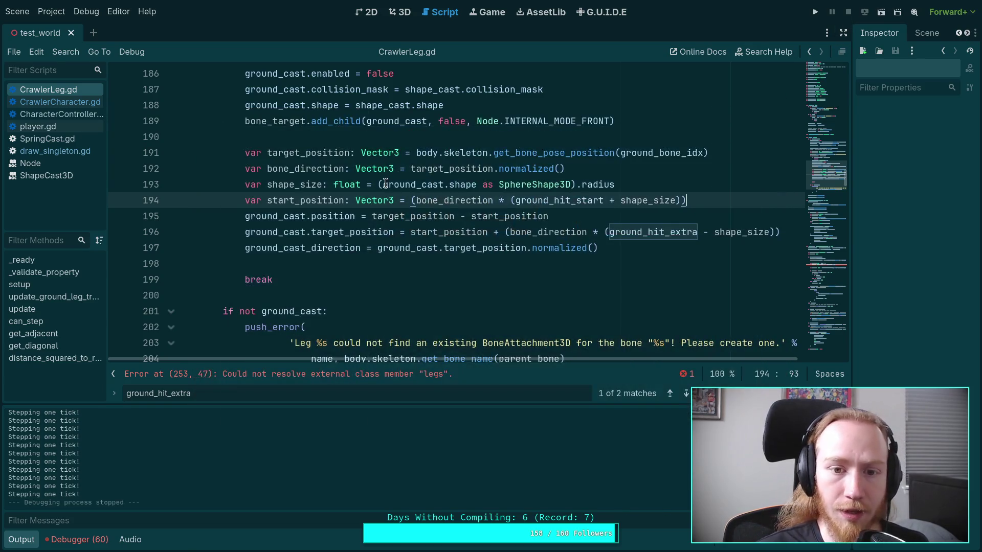
- Glance at CrawlerCharacter.gd, return to CrawlerLeg.gd, and close the ground_hit_extra search
scroll(531, 224, "up", 19)
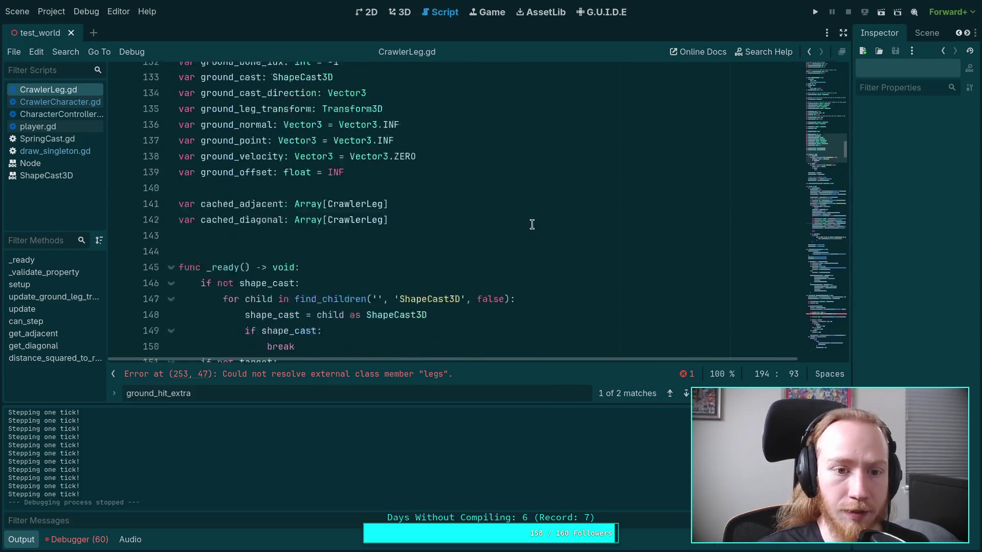
scroll(667, 274, "down", 20)
scroll(667, 274, "up", 4)
left_click(548, 204)
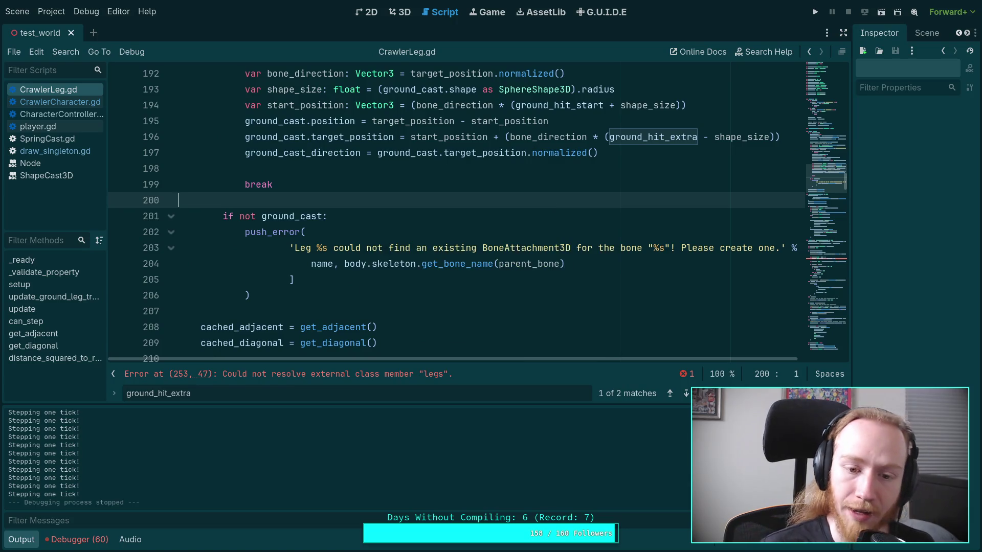
left_click(61, 104)
left_click(74, 91)
scroll(391, 216, "up", 1)
scroll(391, 216, "up", 4)
key("Escape")
- Change line 15's range minimum and line 16's default for ground_hit_extra from 0.0 to 0.05
scroll(511, 307, "up", 20)
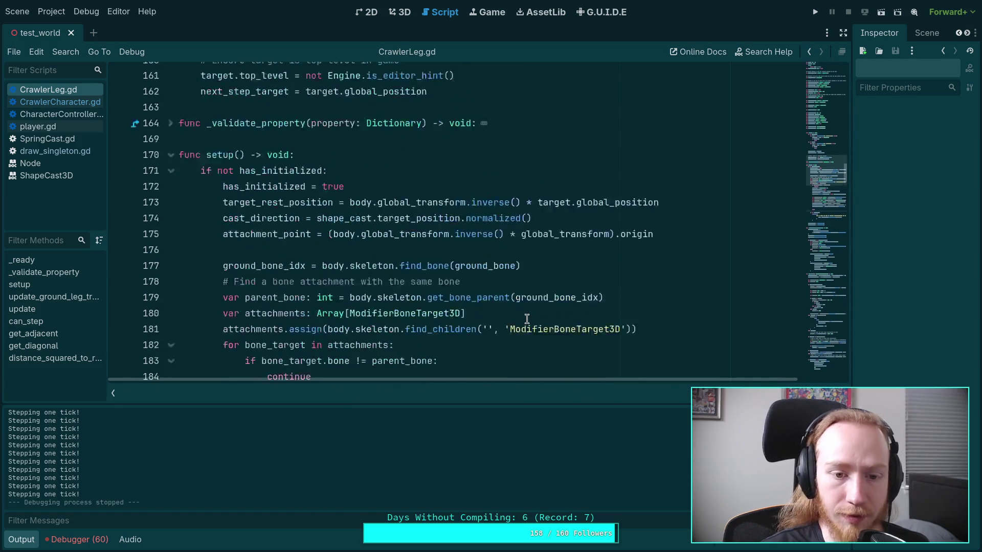
scroll(476, 302, "up", 14)
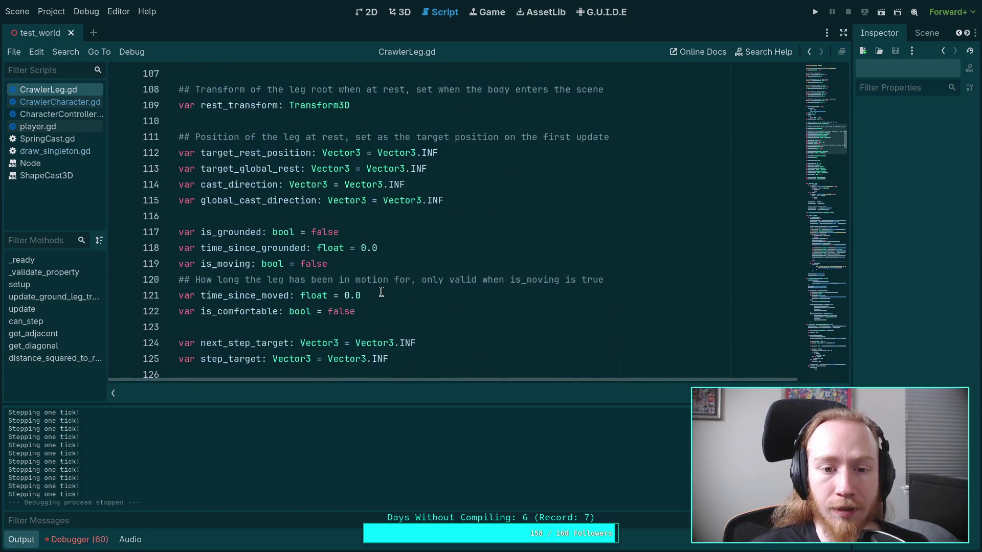
scroll(358, 289, "up", 7)
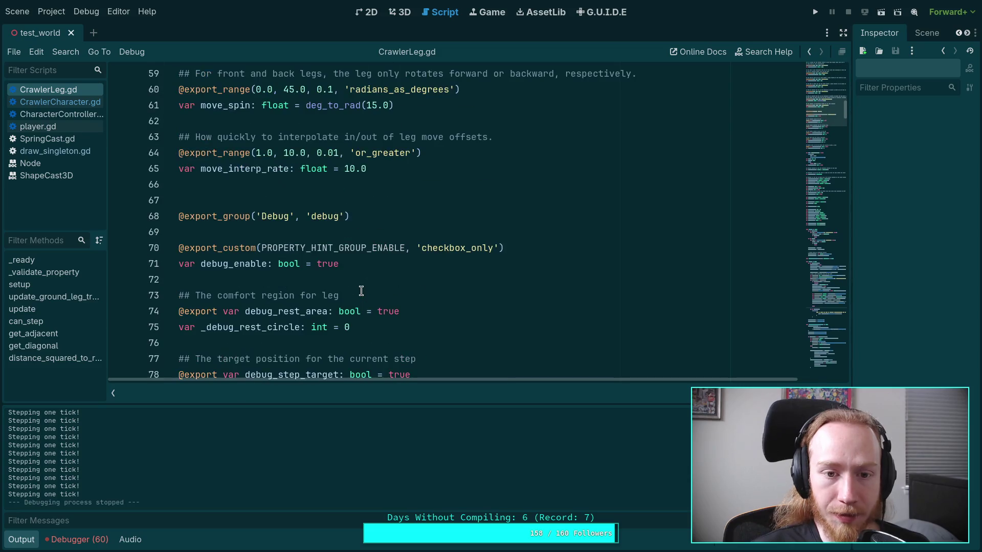
scroll(255, 236, "up", 13)
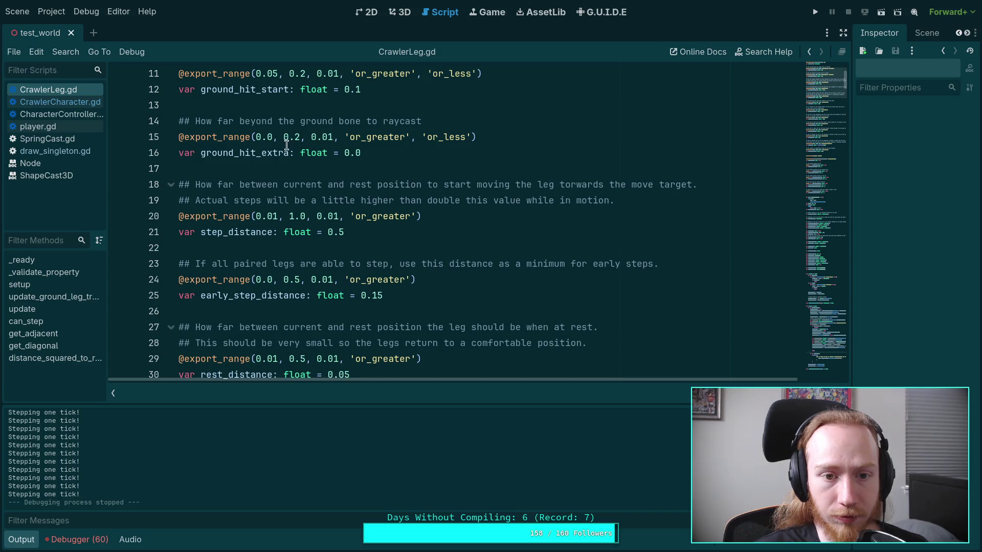
left_click(276, 139)
left_click(389, 153)
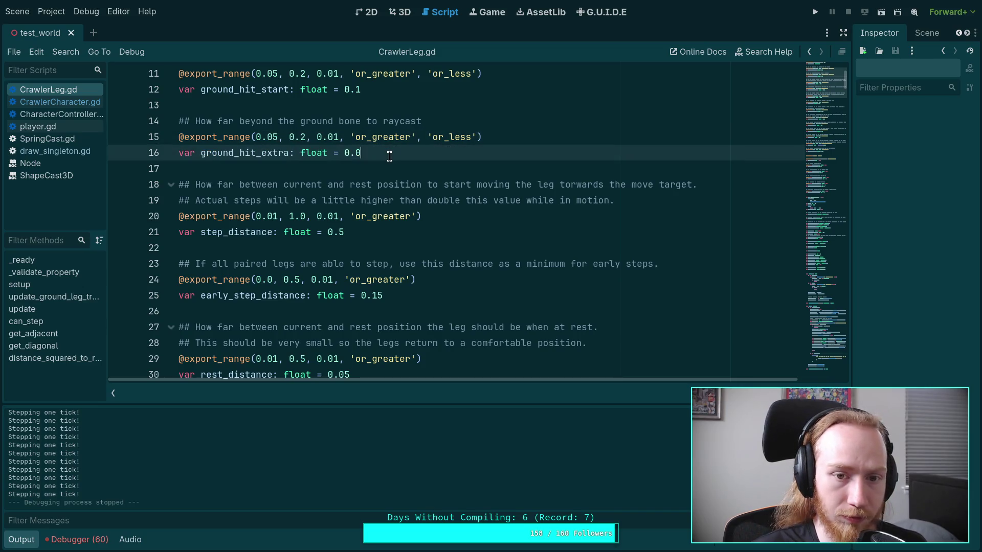
- Run the project to watch the crawler walk the test world, then stop and relaunch it
left_click(812, 11)
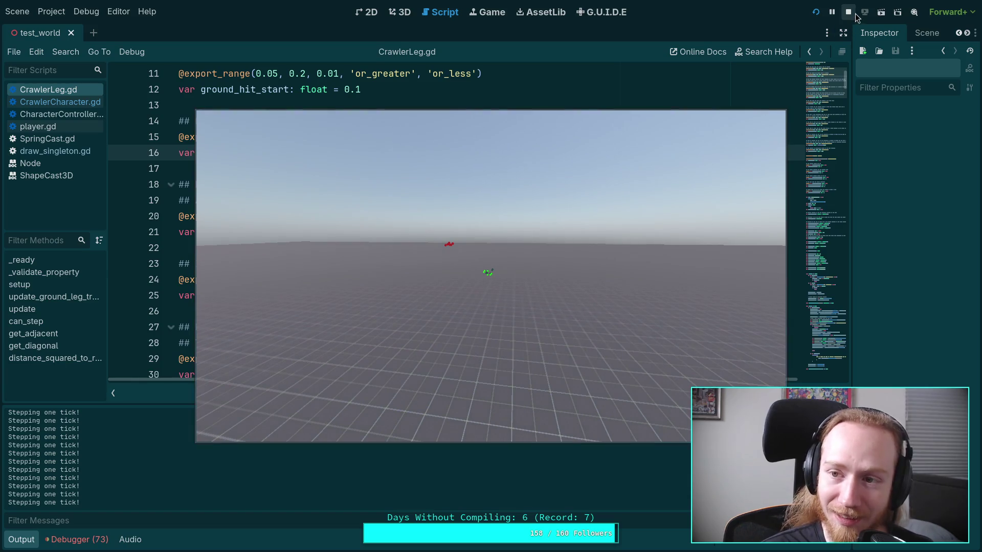
left_click(849, 11)
left_click(816, 12)
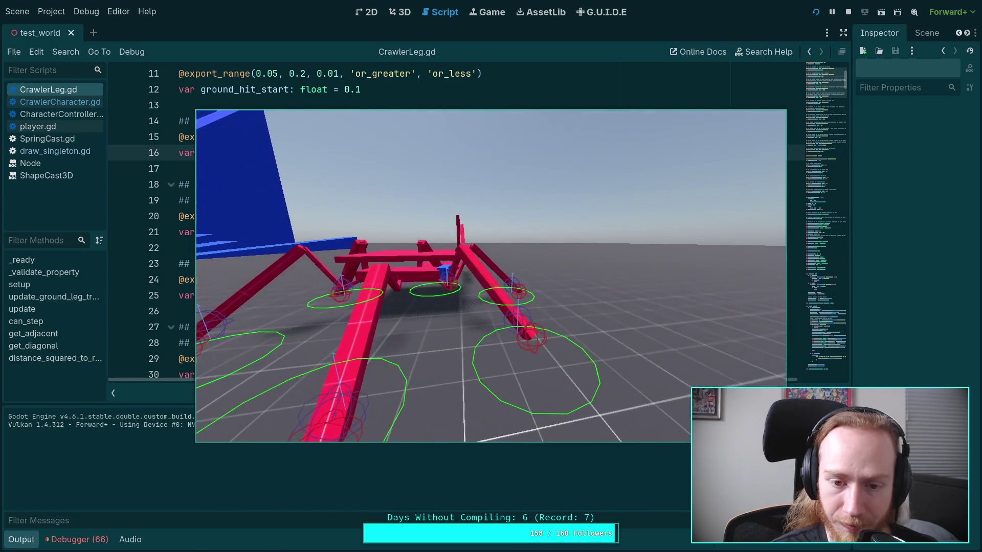
- Stop the spider test run once the crawler has reached the flat grid floor
left_click(848, 12)
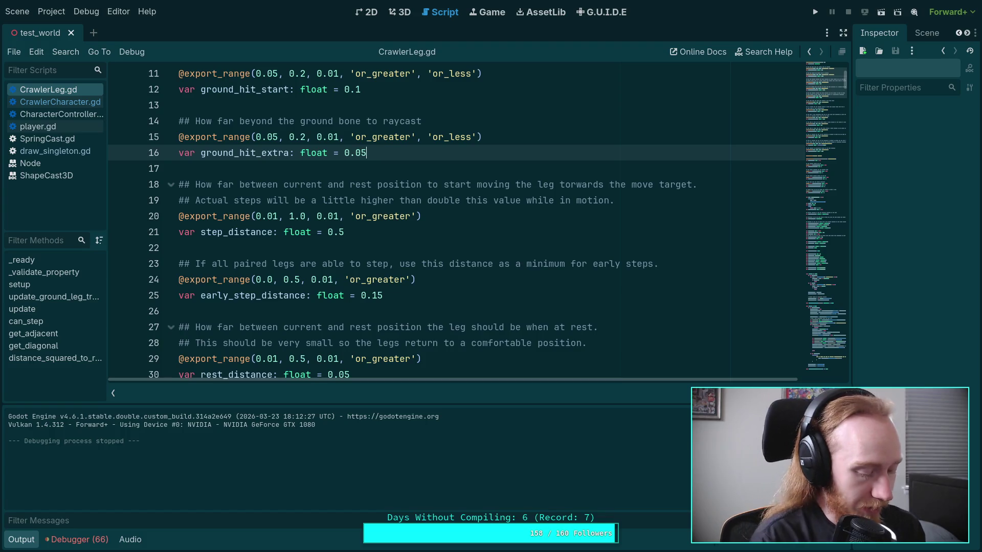
- Leave Godot for the terminal workspace, then go on to the Crawler Bot note in Obsidian
key("super+1")
key("super+3")
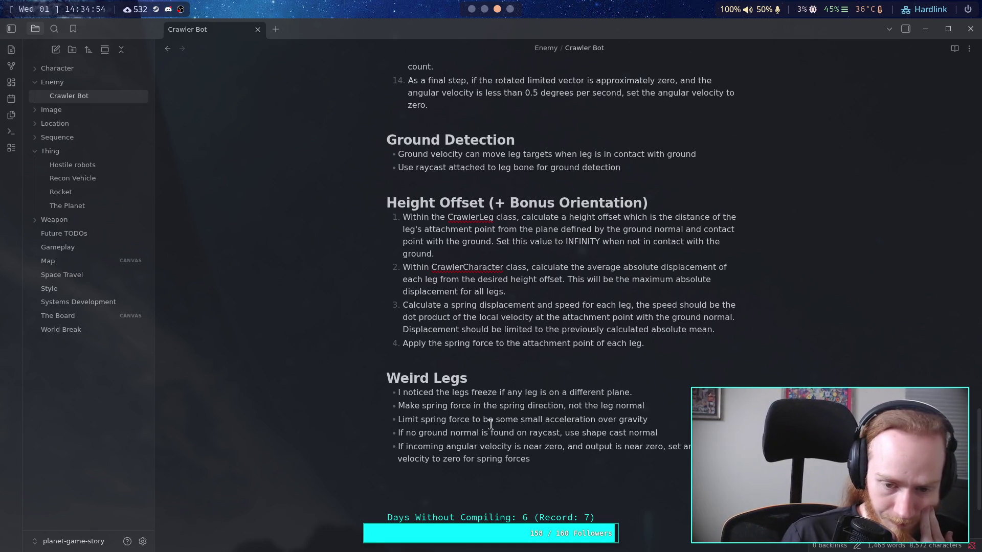
- Delete the 'I noticed the legs freeze' bullet, then collapse Godot's output panel
left_click_drag(645, 392, 384, 395)
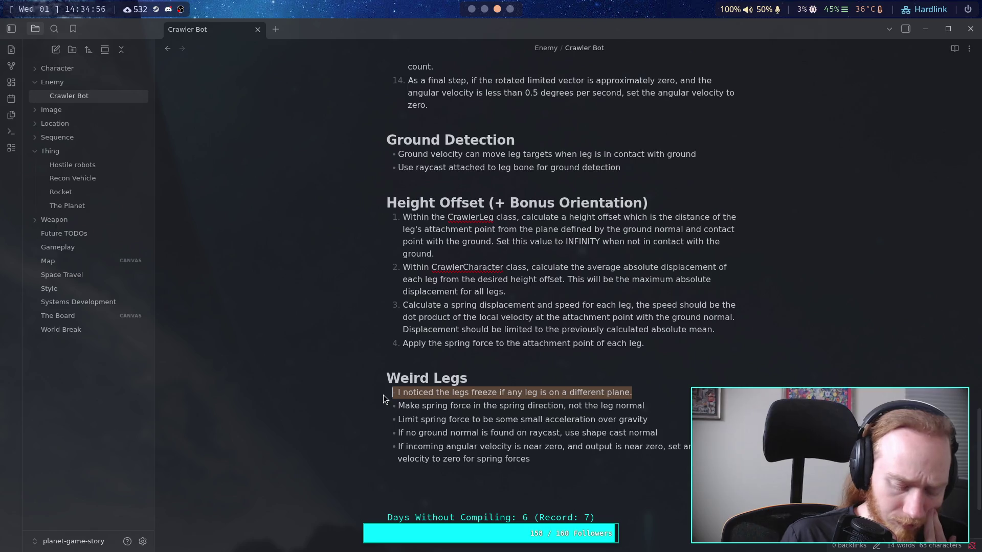
key("BackSpace")
key("Delete")
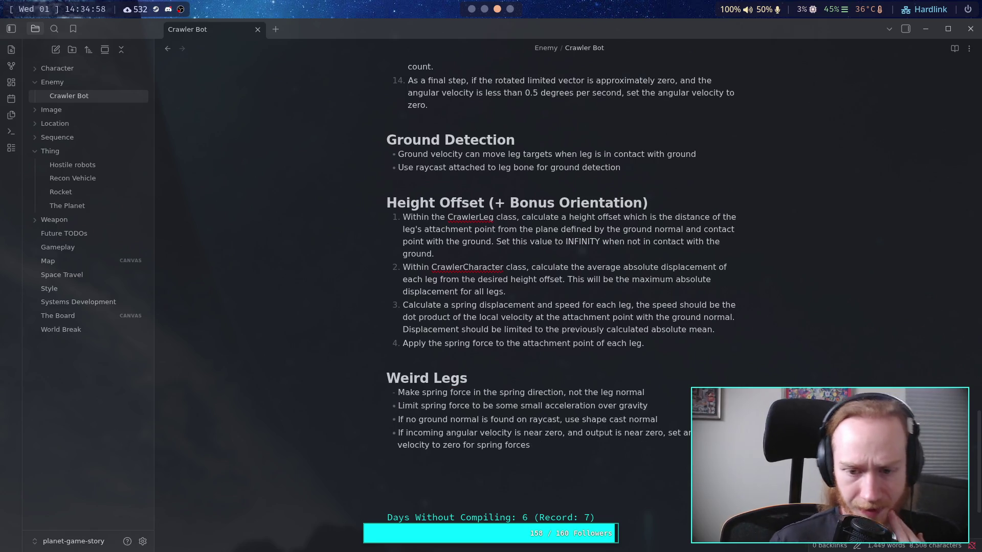
left_click(471, 9)
left_click(28, 543)
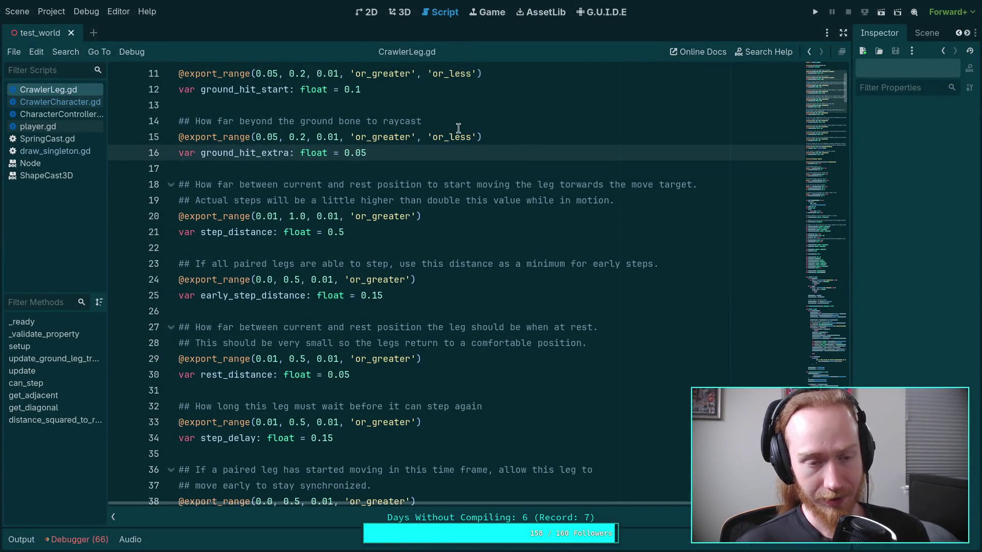
- Delete the 'If no ground normal' shape cast bullet and return to the Godot script
key("super+3")
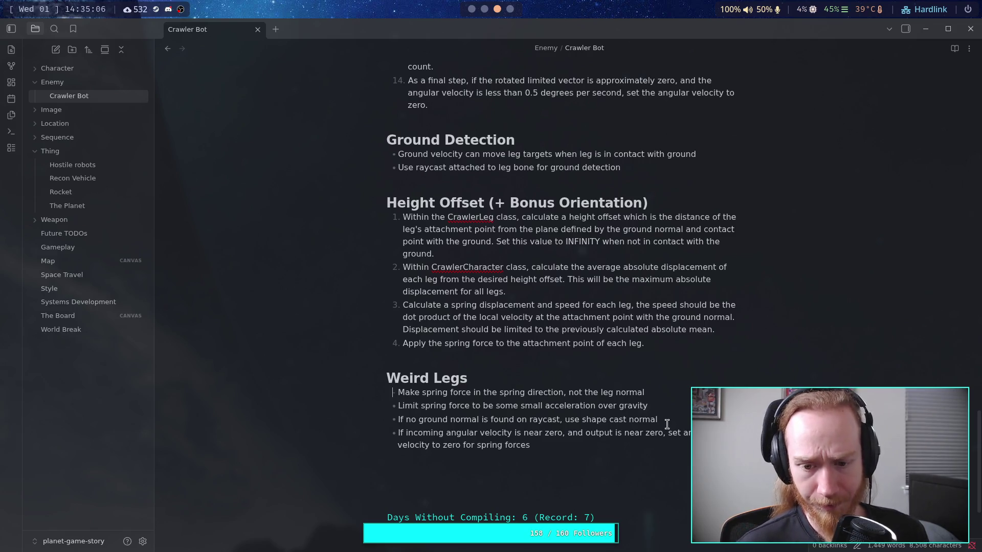
left_click_drag(645, 415, 372, 421)
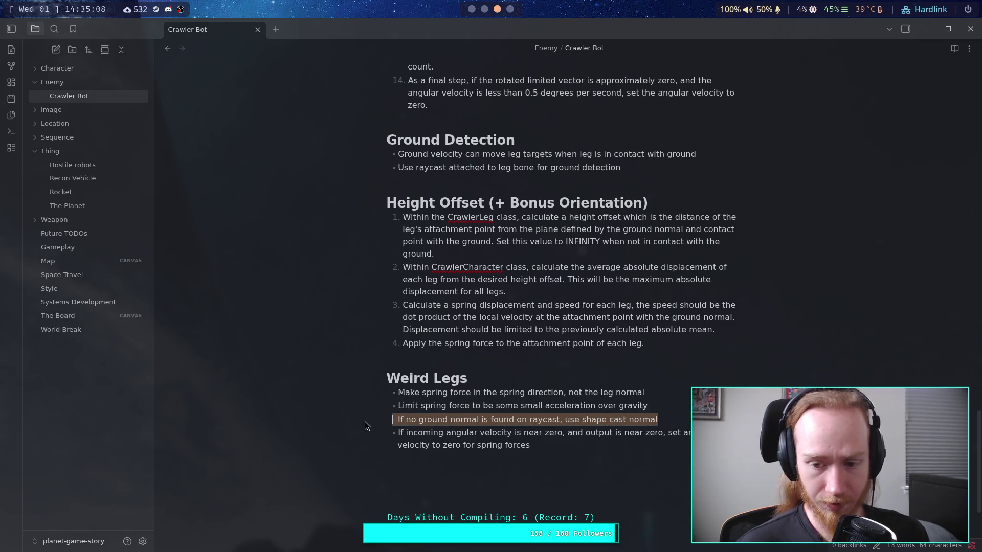
key("BackSpace")
key("BackSpace")
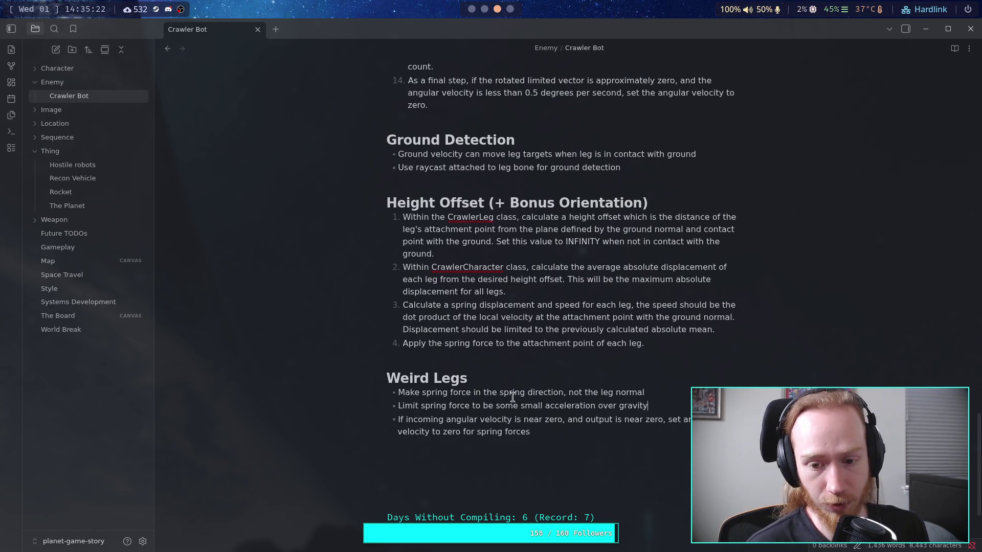
left_click_drag(530, 432, 401, 422)
left_click(474, 14)
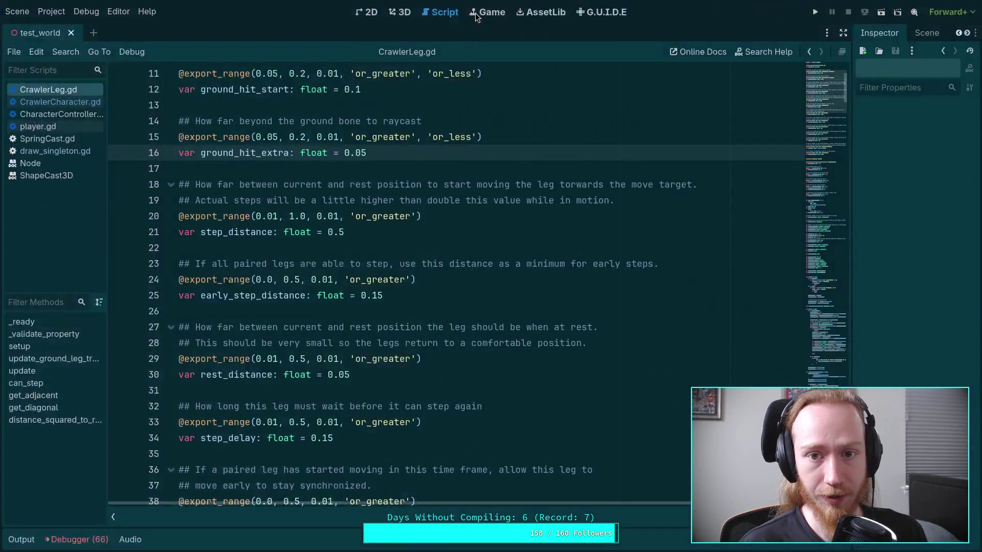
- Open CrawlerCharacter.gd and scroll up to its solve calls
left_click(449, 240)
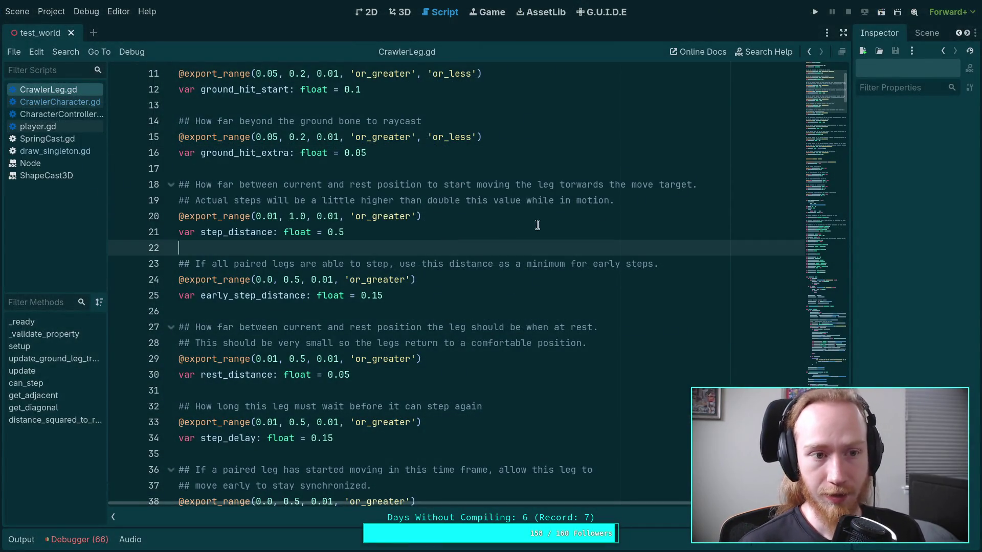
left_click(73, 104)
left_click_drag(824, 148, 824, 419)
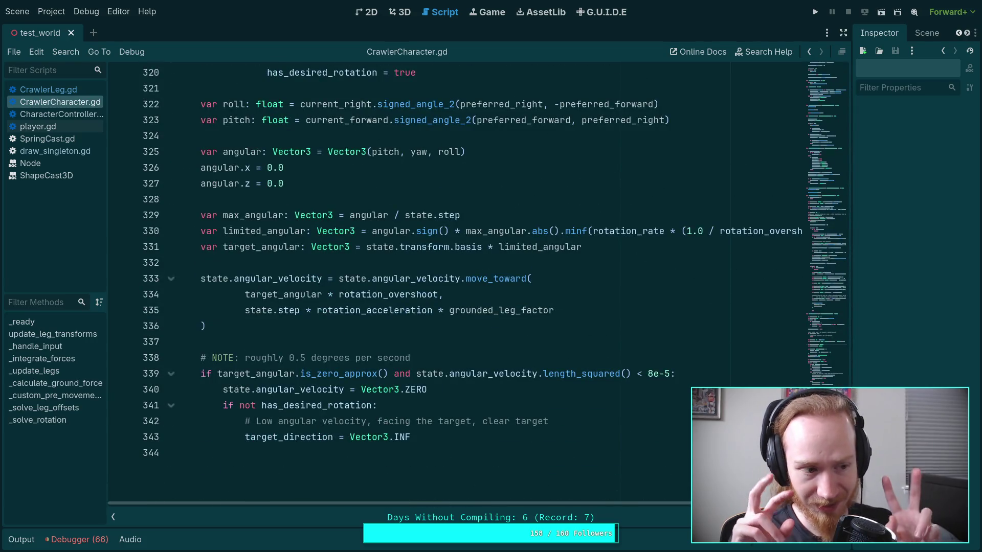
scroll(175, 265, "up", 20)
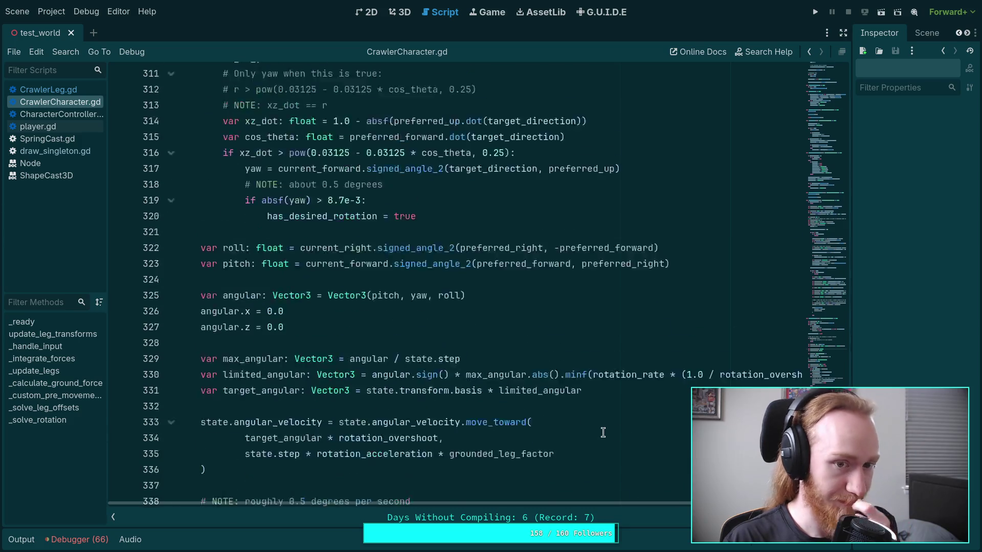
scroll(177, 267, "up", 20)
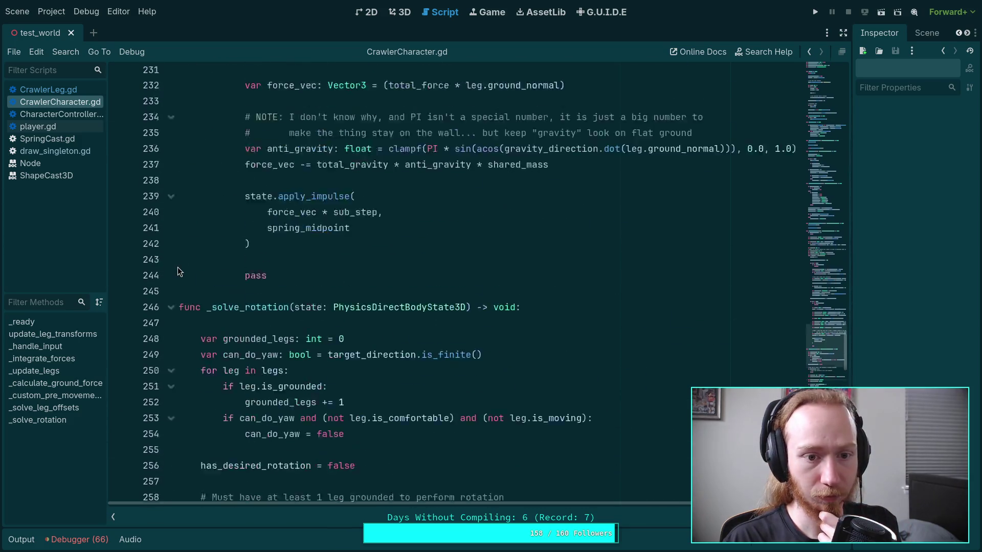
scroll(244, 296, "up", 15)
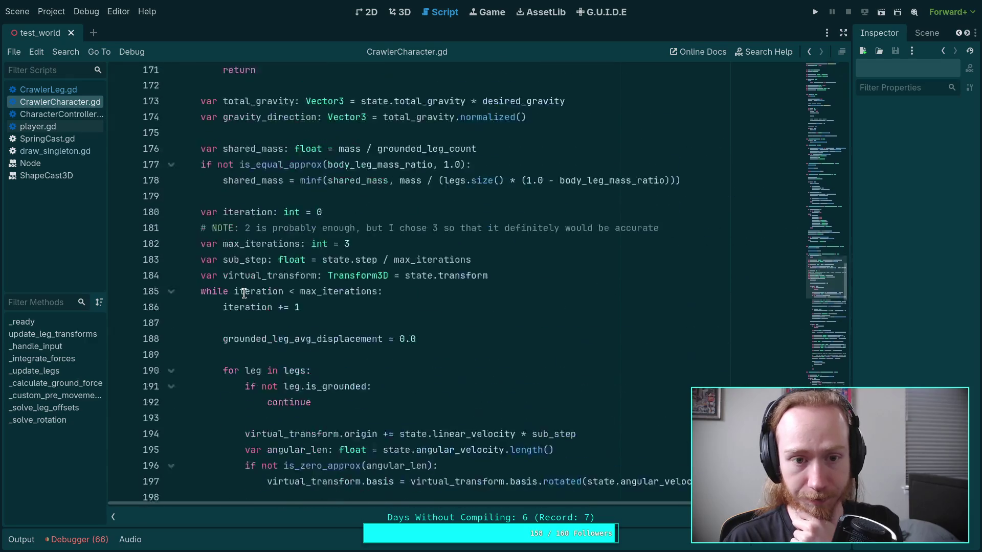
- Swap the order of the _solve_rotation and _solve_leg_offsets calls on lines 165-167
double_click(257, 333)
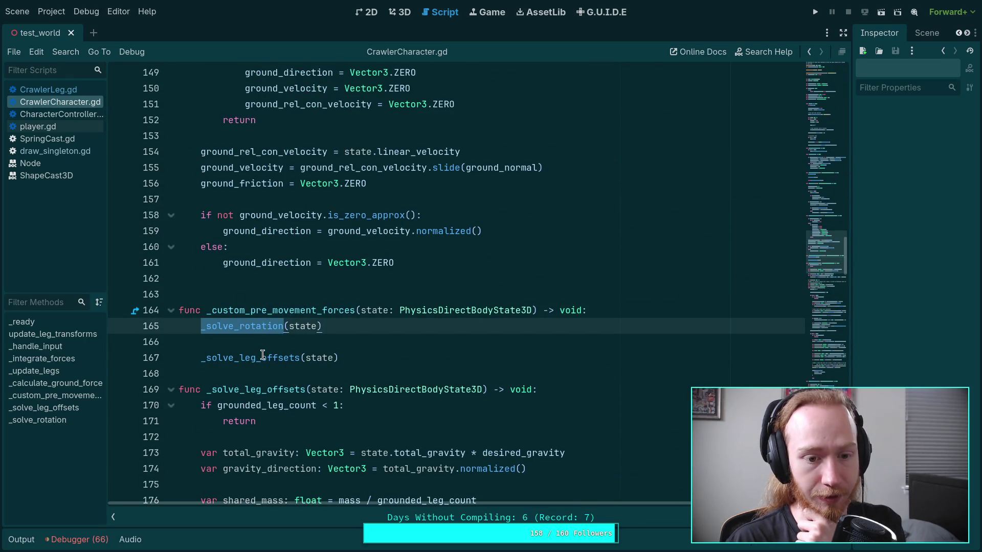
double_click(262, 354)
left_click(385, 362)
key("alt+Up")
key("alt+Up")
key("Down")
key("alt+Down")
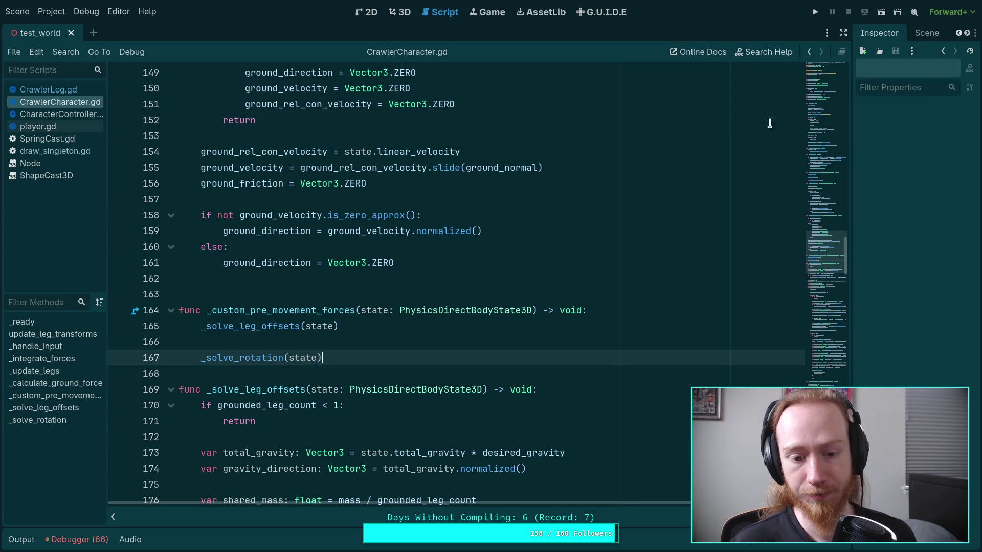
- Review the _solve_rotation angular velocity code and run the project to test the crawler
scroll(503, 240, "down", 4)
double_click(254, 166)
scroll(455, 249, "down", 19)
scroll(462, 236, "down", 12)
scroll(364, 235, "down", 8)
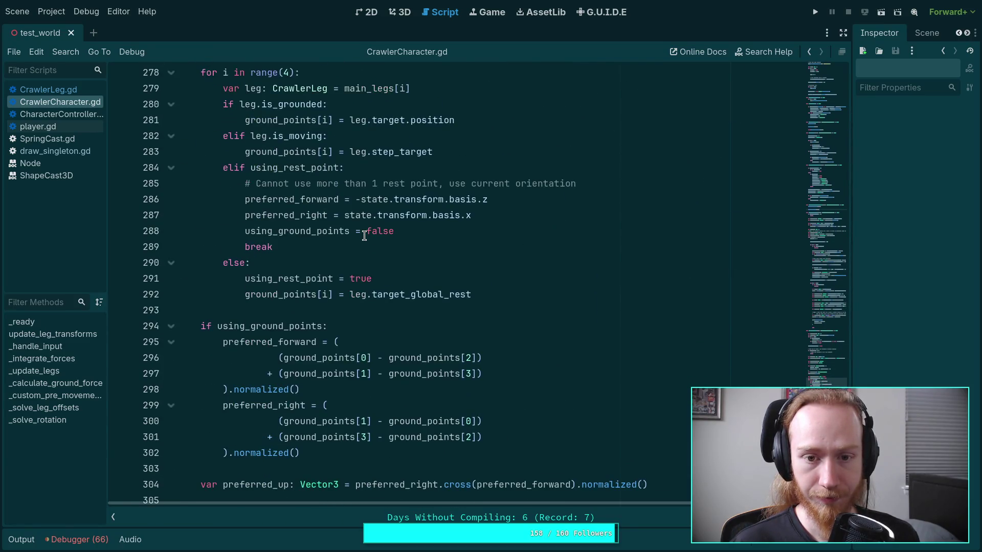
scroll(364, 235, "down", 2)
scroll(364, 235, "down", 2)
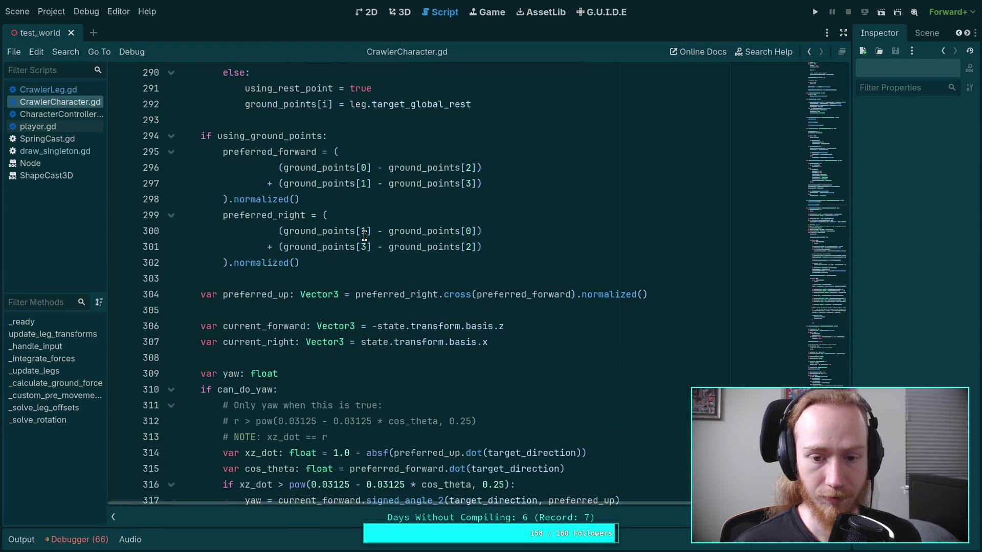
scroll(364, 235, "down", 8)
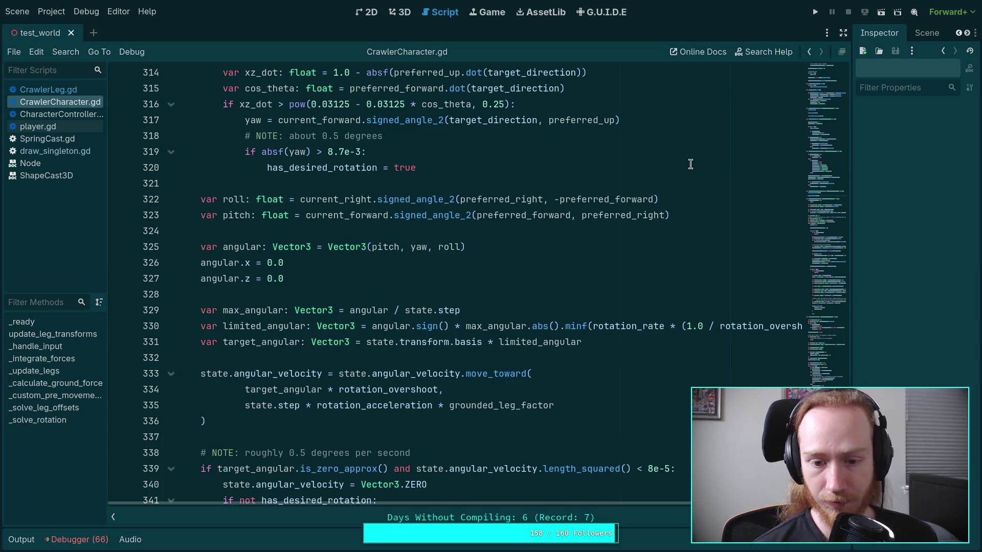
left_click(815, 13)
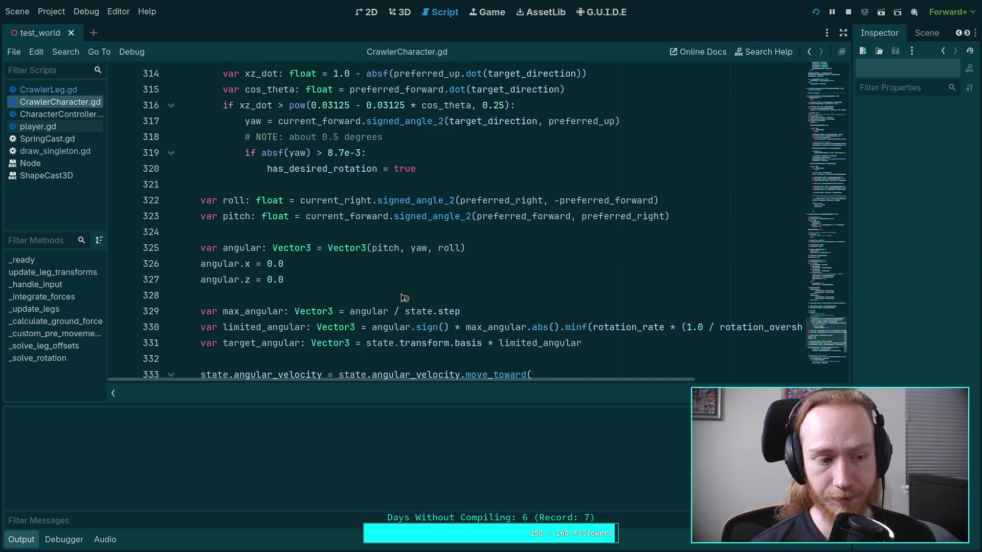
- Hold W to walk the red crawler forward onto the blue stairs
key("w")
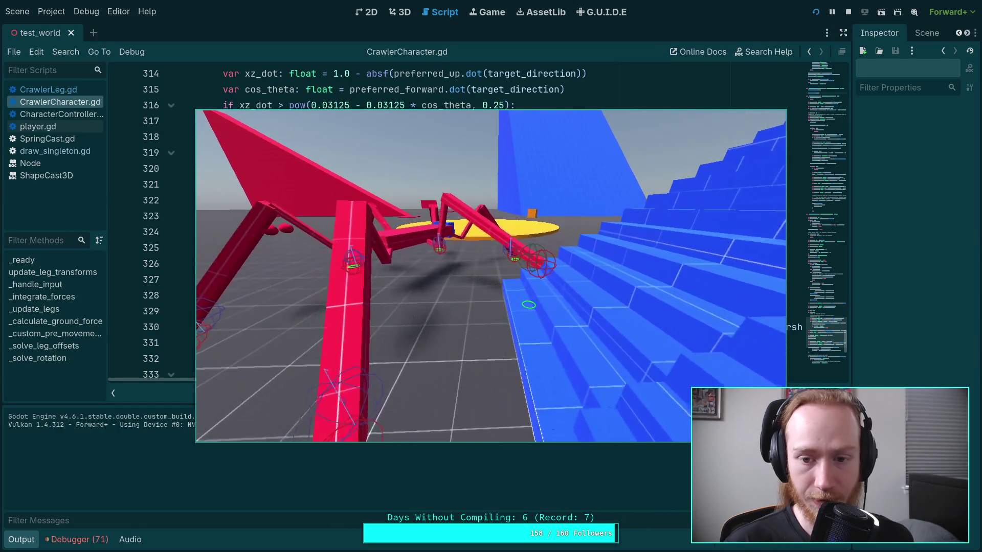
- Stop the game, collapse the Output dock, and open CrawlerLeg.gd at the end of line 16
left_click(848, 13)
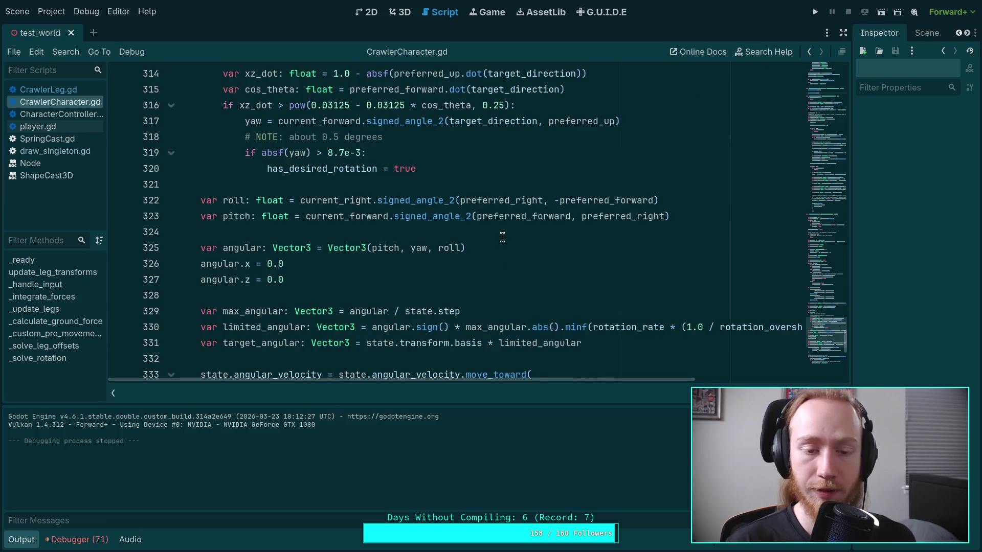
scroll(391, 329, "up", 2)
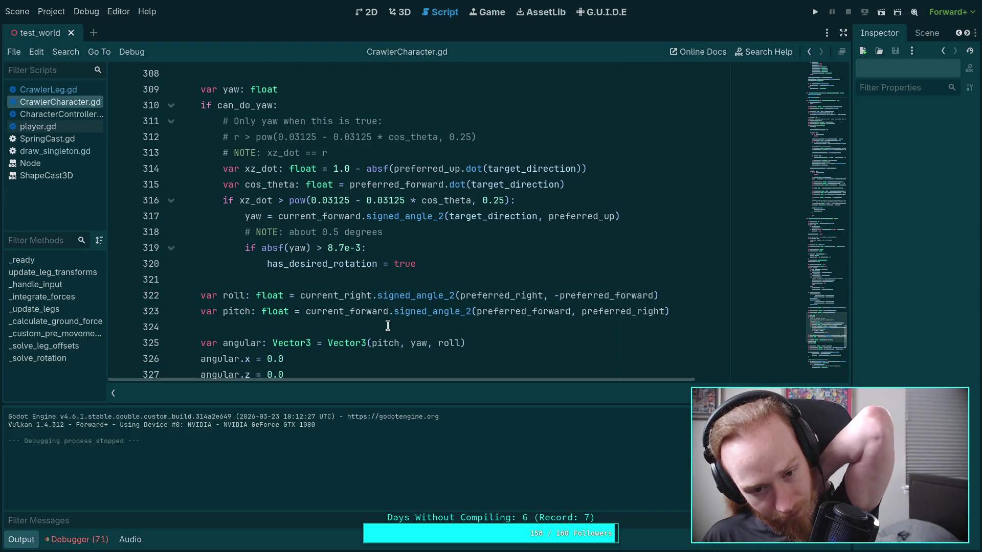
left_click(21, 542)
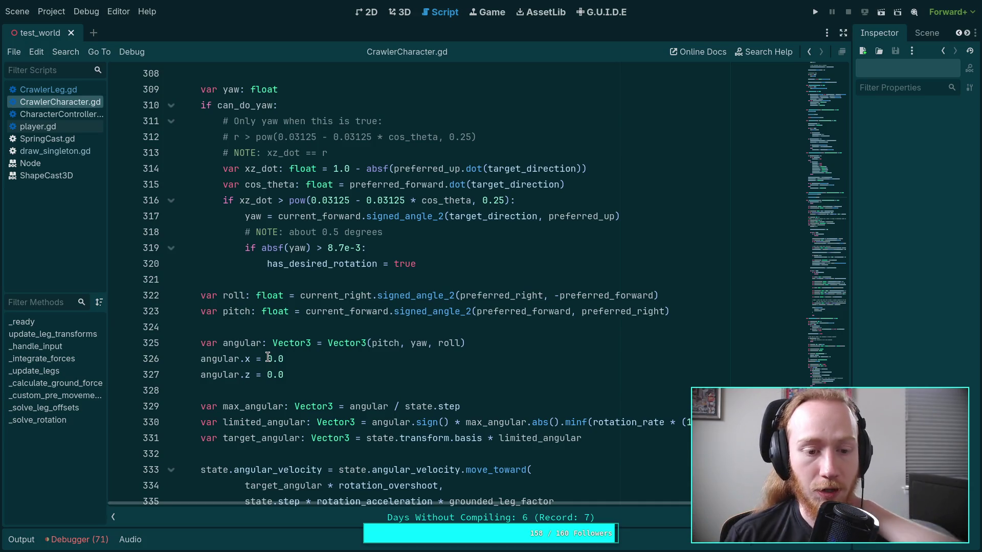
scroll(306, 333, "up", 15)
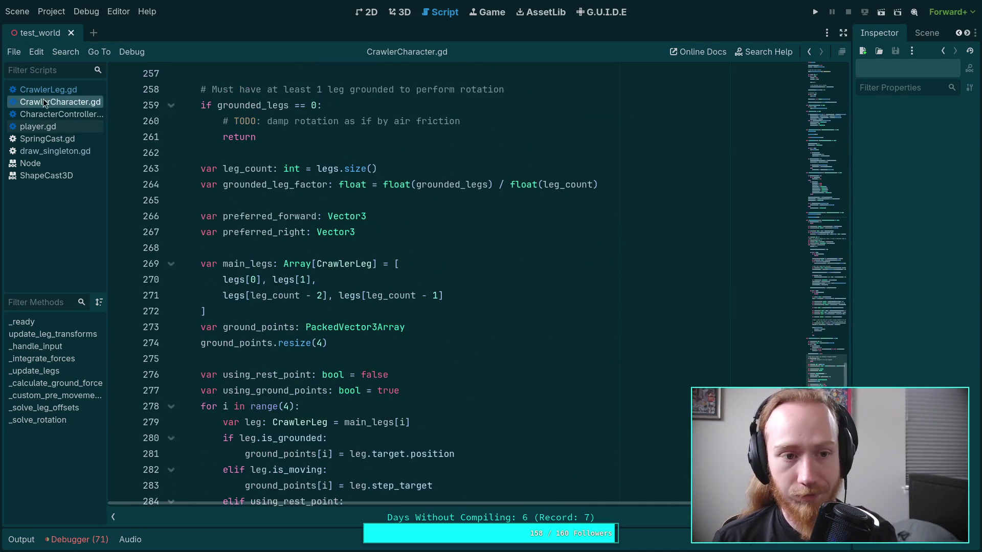
left_click(64, 90)
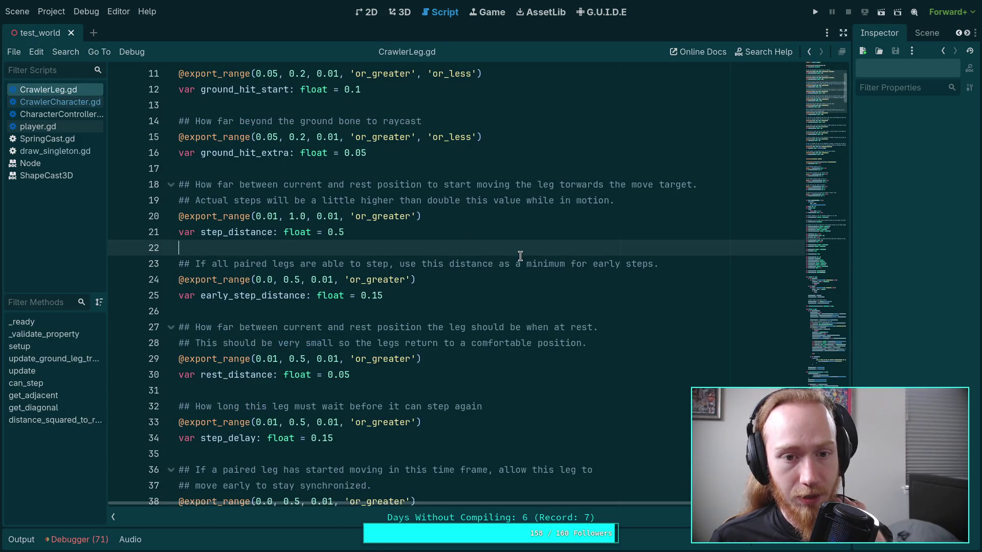
scroll(520, 256, "up", 2)
left_click(453, 248)
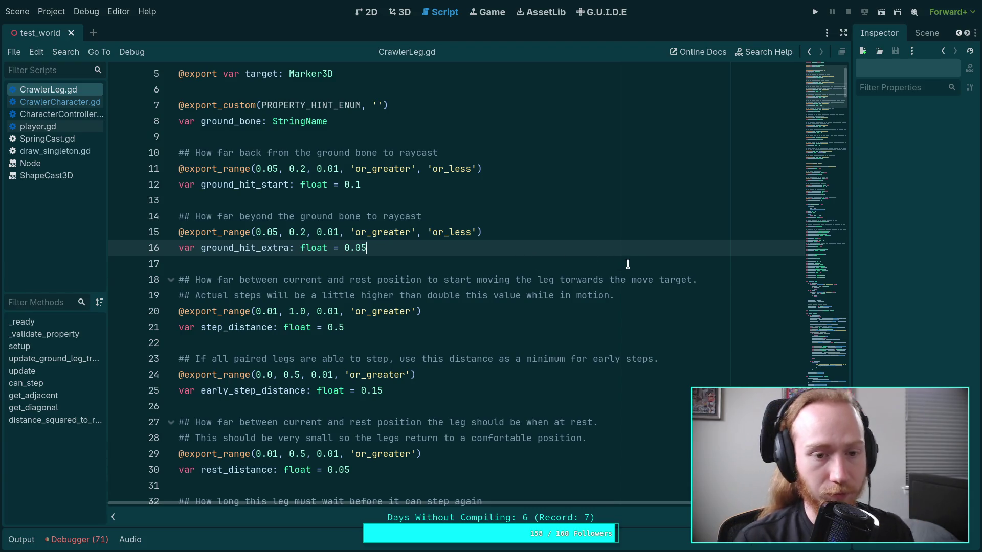
key("Return")
key("Return")
type("export_range(")
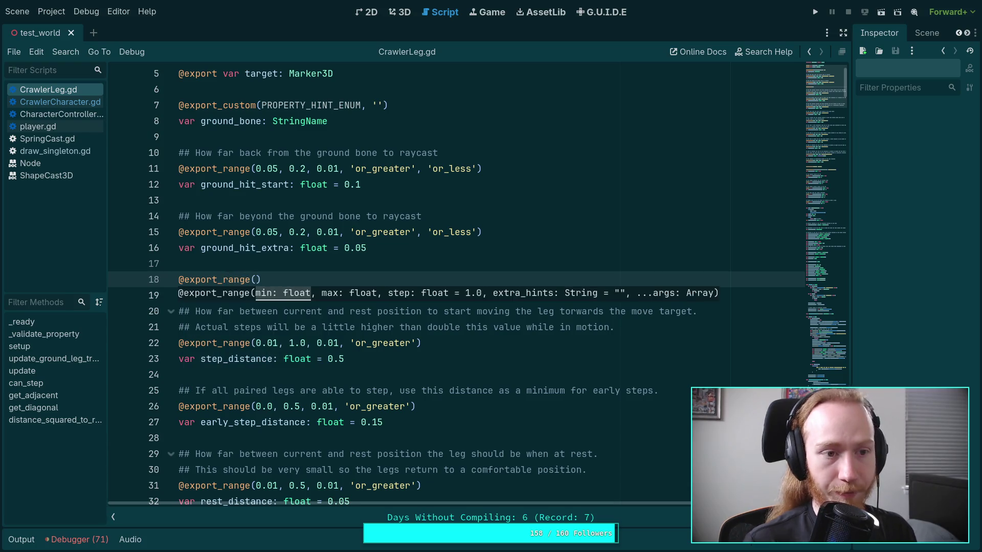
left_click_drag(851, 87, 759, 87)
left_click(879, 30)
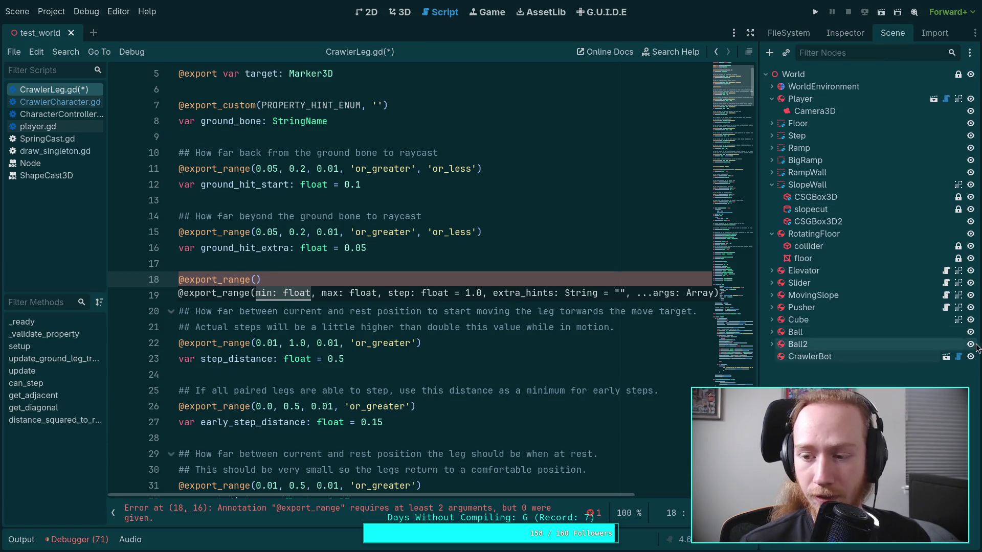
left_click(941, 357)
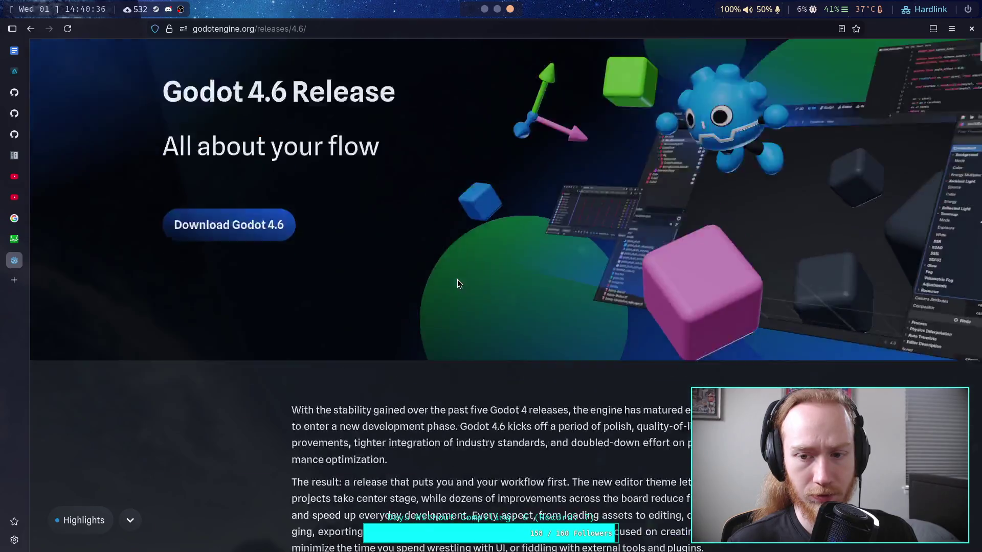
- Jump to the General section of the Godot 4.6 release notes through the section list
scroll(287, 269, "down", 8)
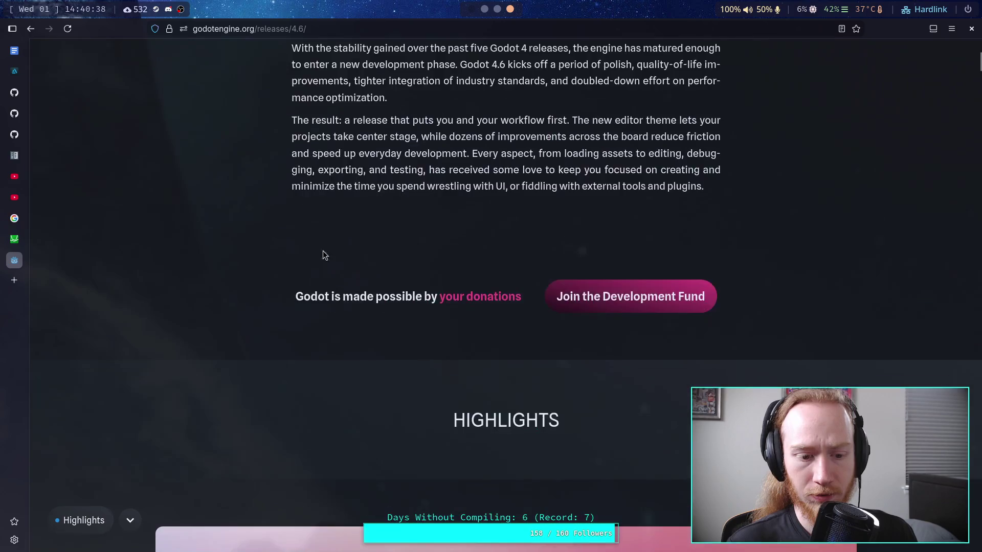
left_click(124, 527)
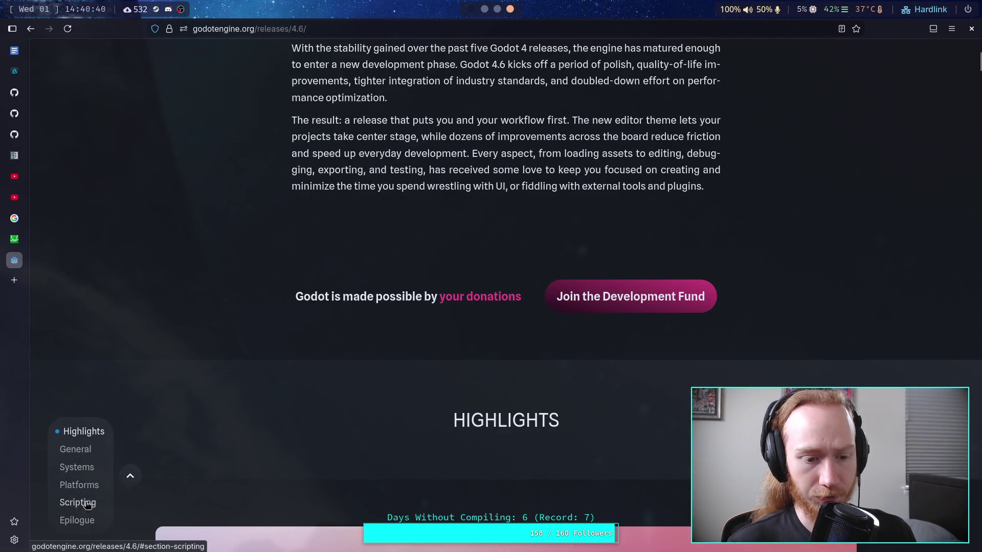
scroll(250, 278, "down", 10)
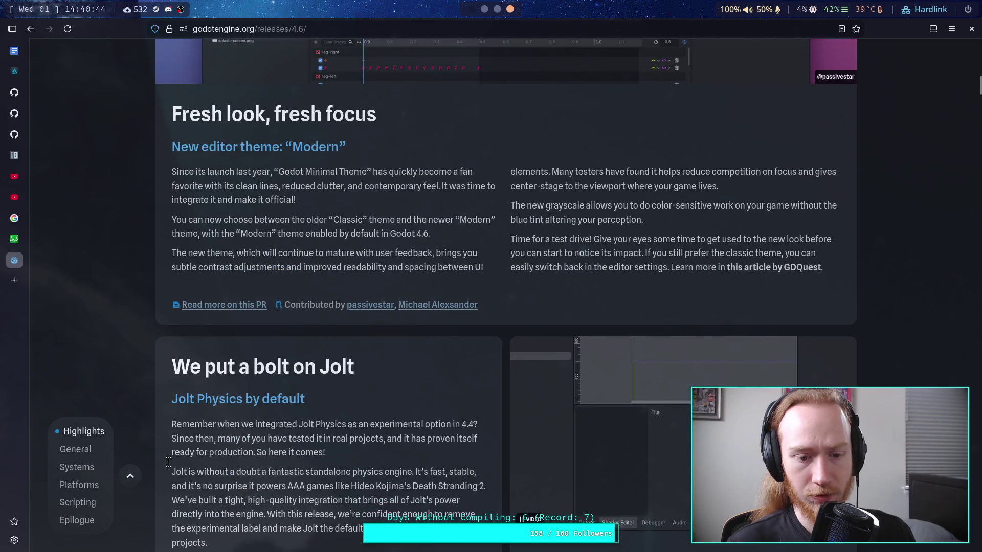
left_click(76, 450)
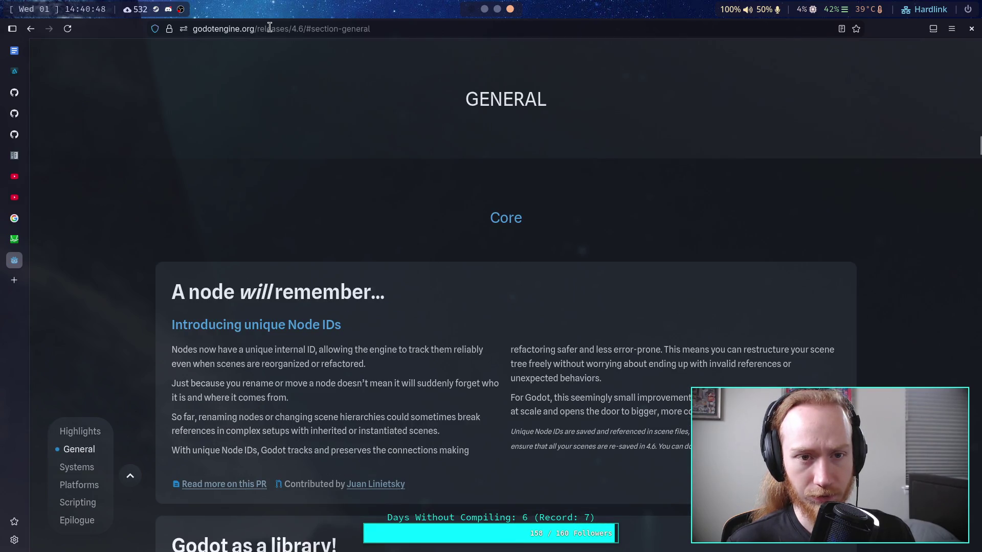
- Trim the address to godotengine.org, load the homepage, and scroll to its latest news
left_click_drag(264, 29, 607, 54)
key("BackSpace")
key("Return")
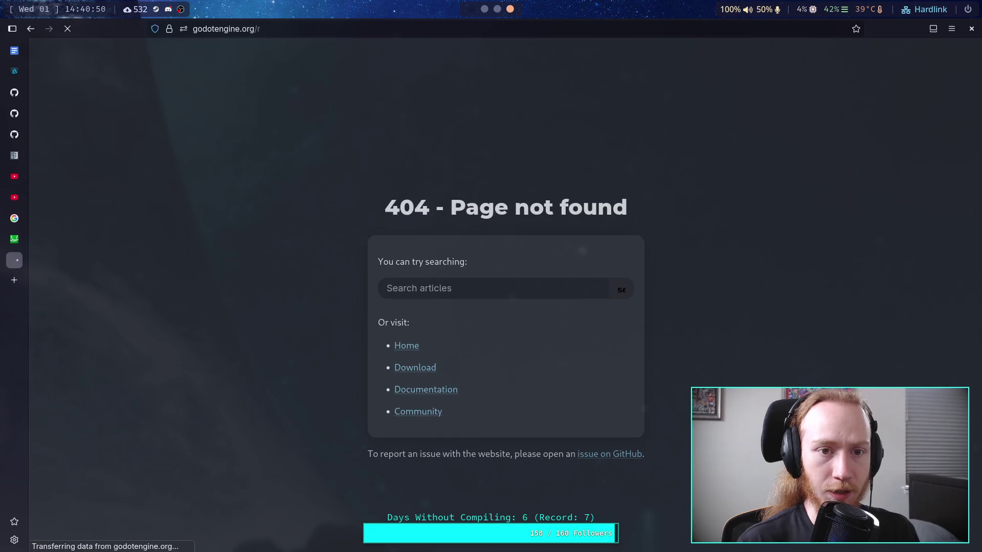
left_click(331, 32)
left_click(331, 31)
key("BackSpace")
key("Return")
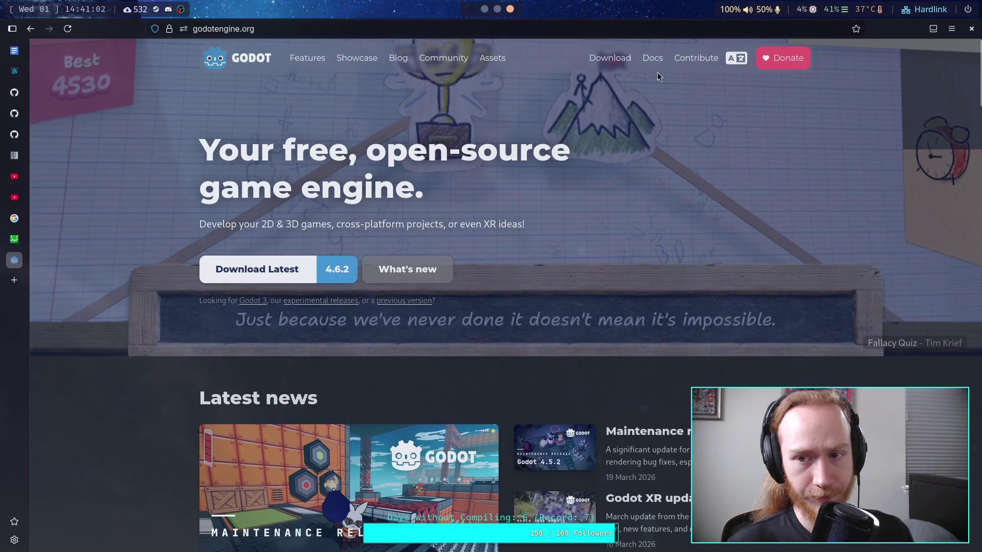
scroll(401, 253, "down", 4)
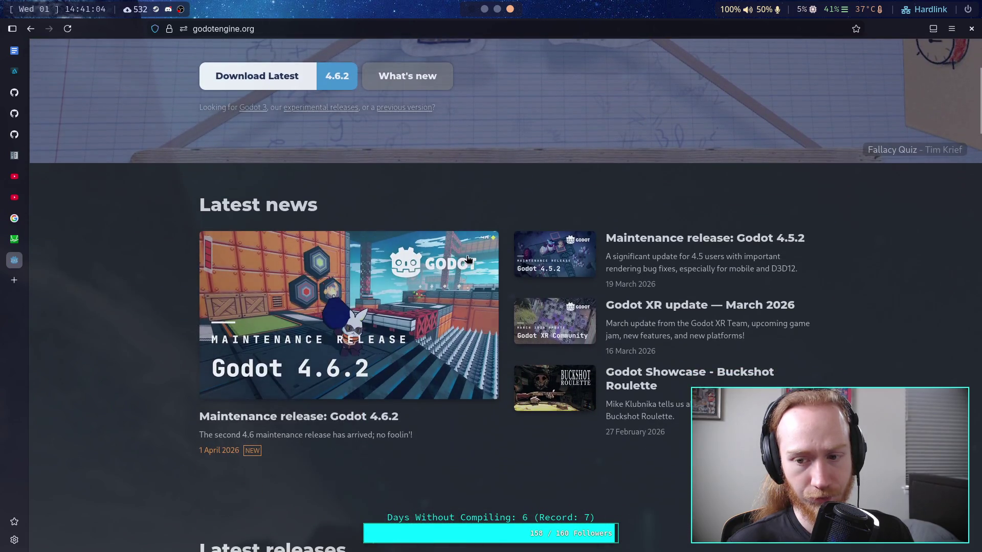
- Open the 'Maintenance release: Godot 4.6.2' article and scroll through its download box and changes
left_click(347, 419)
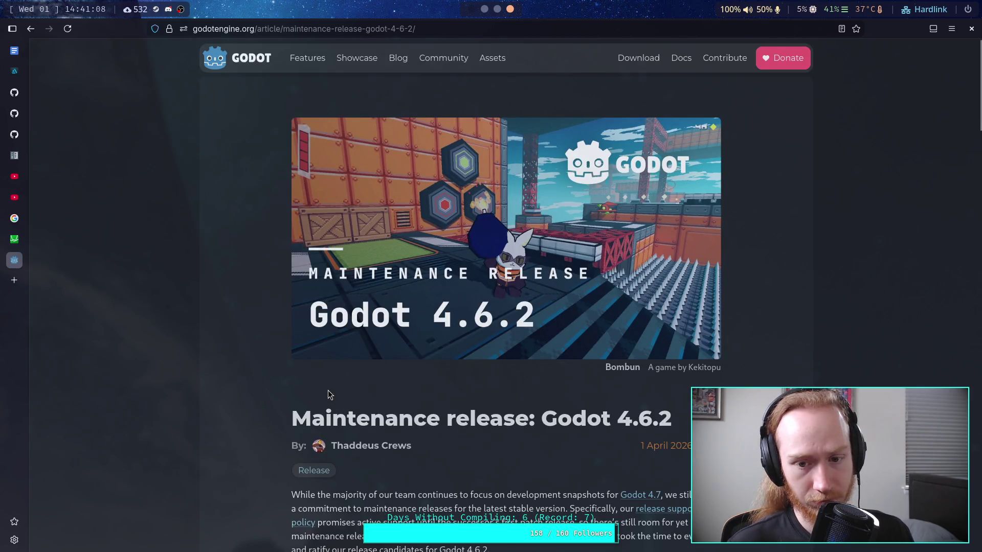
scroll(328, 395, "down", 4)
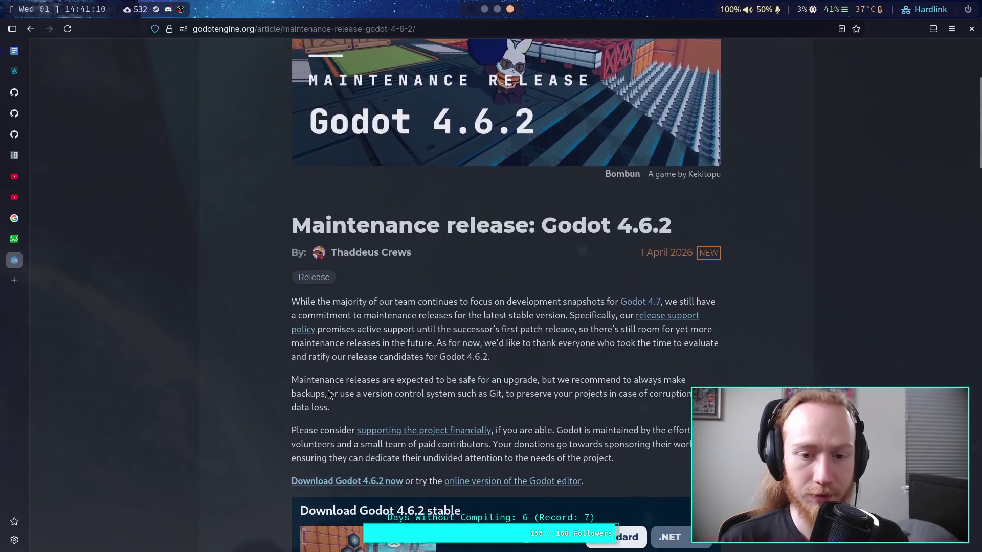
scroll(328, 394, "down", 3)
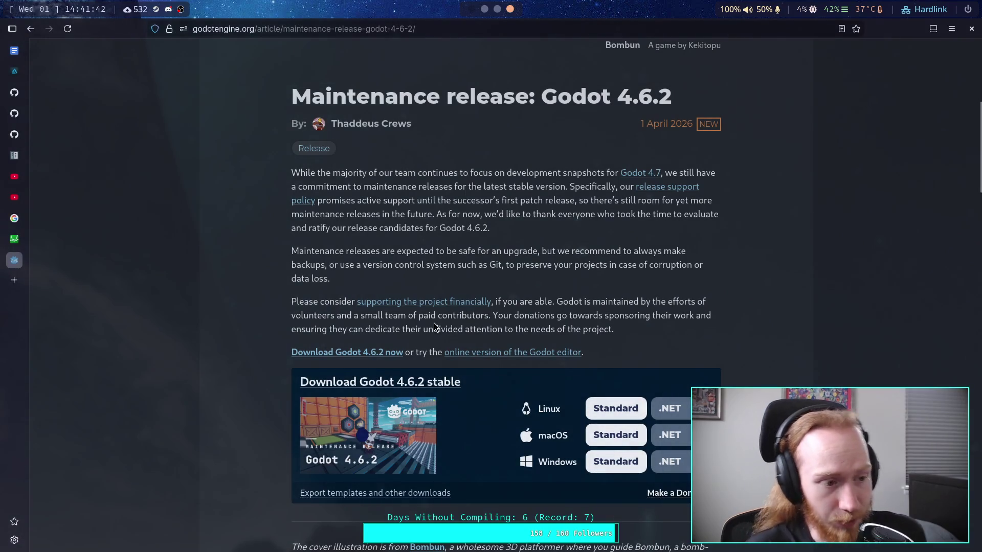
scroll(510, 335, "down", 20)
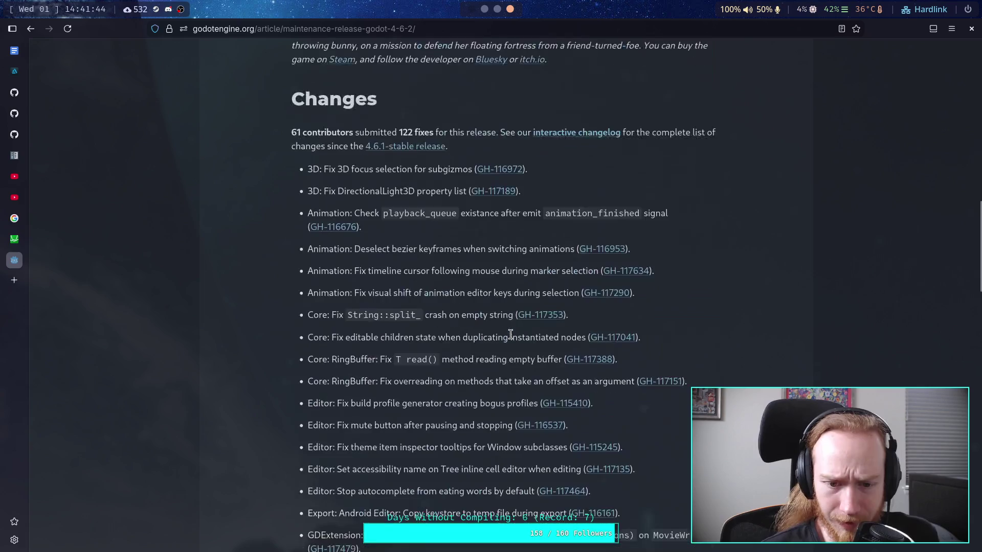
scroll(511, 336, "up", 20)
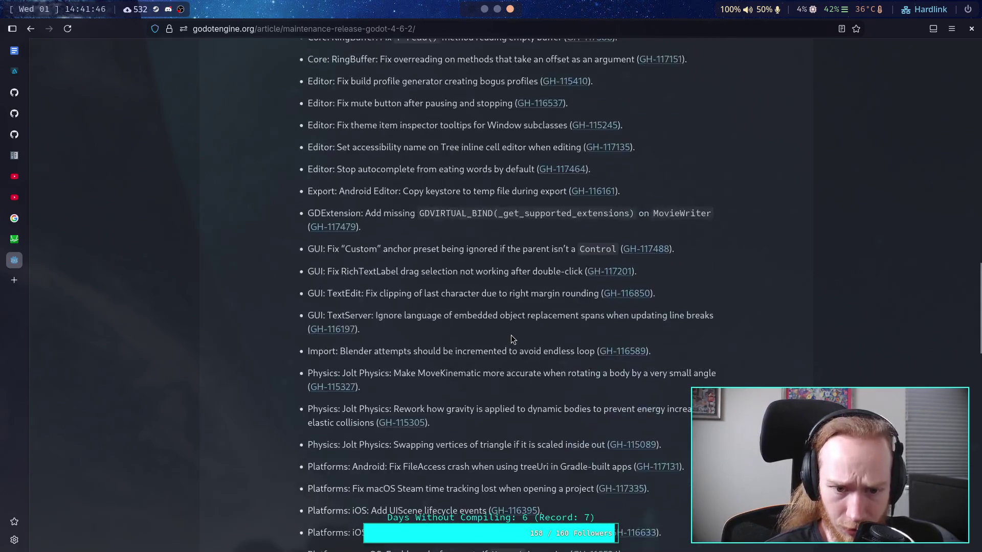
scroll(511, 335, "up", 3)
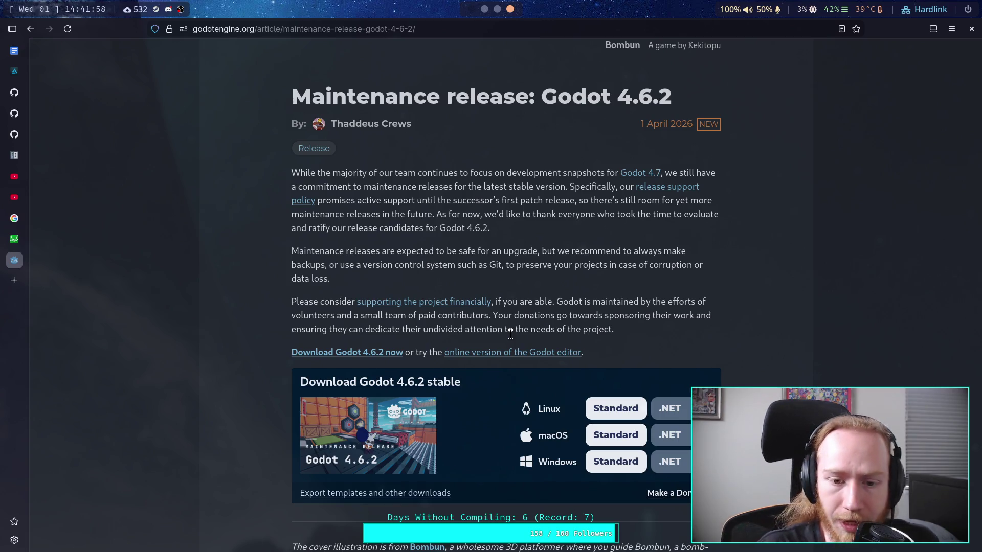
scroll(511, 335, "down", 7)
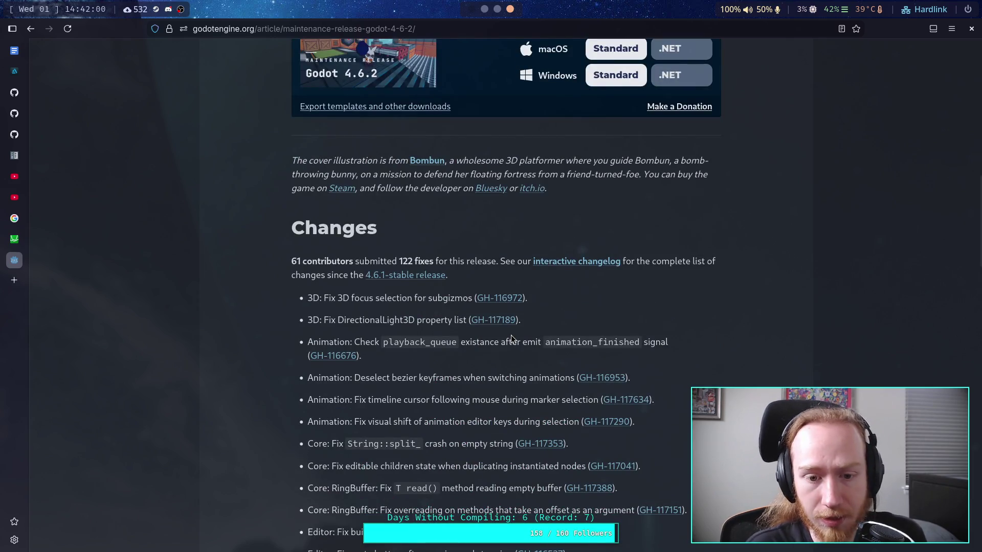
- Scroll the 4.6.2 changelog, highlighting the Blender import endless-loop fix, down to Known incompatibilities
scroll(510, 335, "down", 2)
scroll(510, 335, "down", 2)
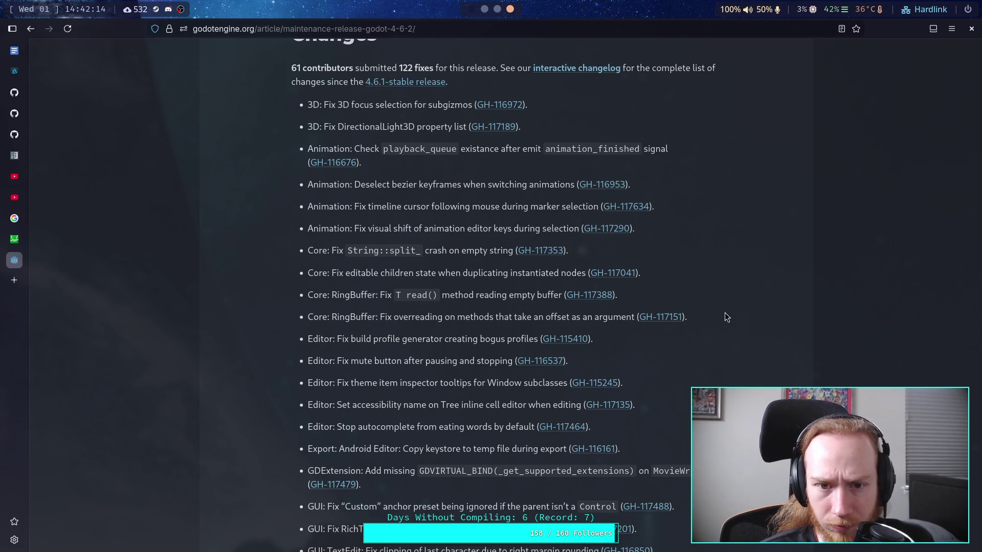
scroll(708, 286, "down", 2)
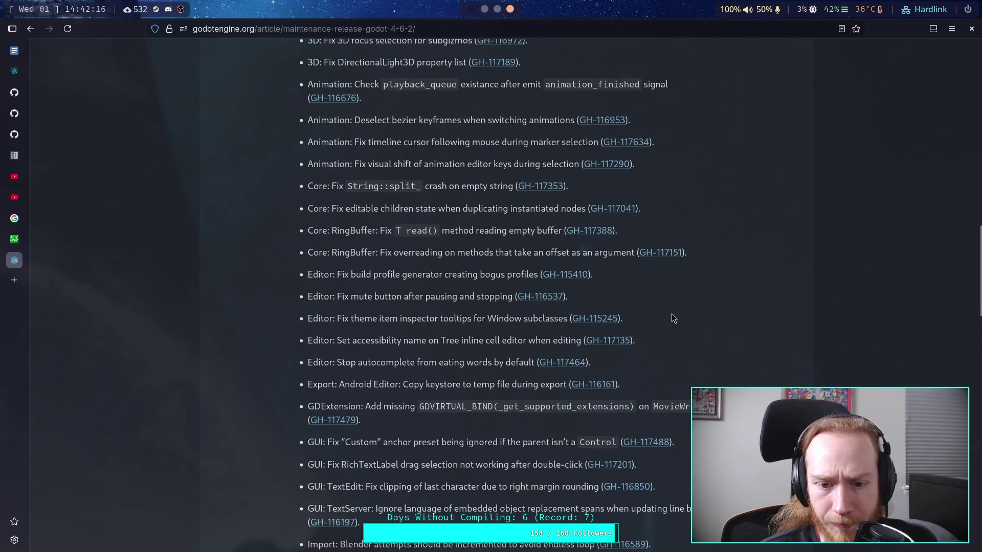
scroll(672, 324, "down", 4)
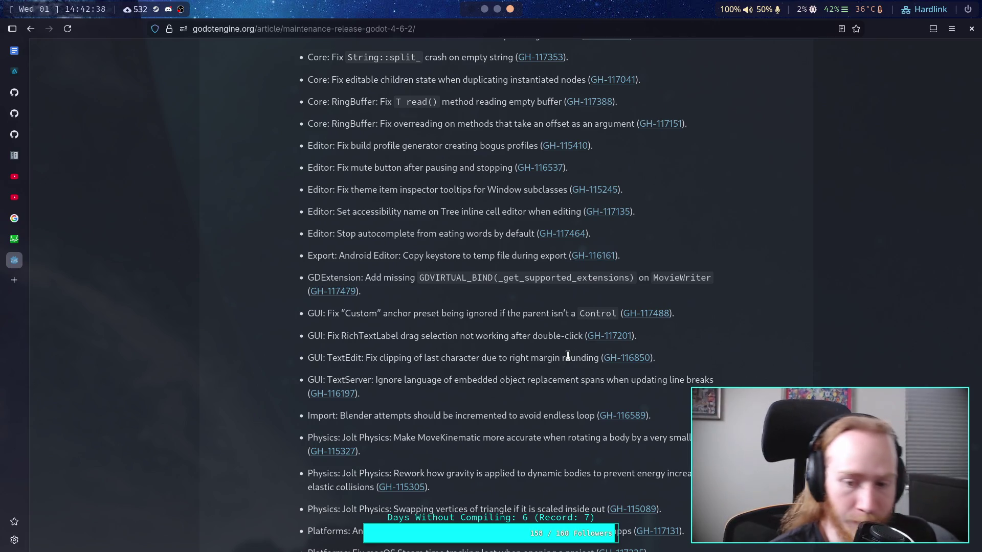
scroll(568, 355, "down", 5)
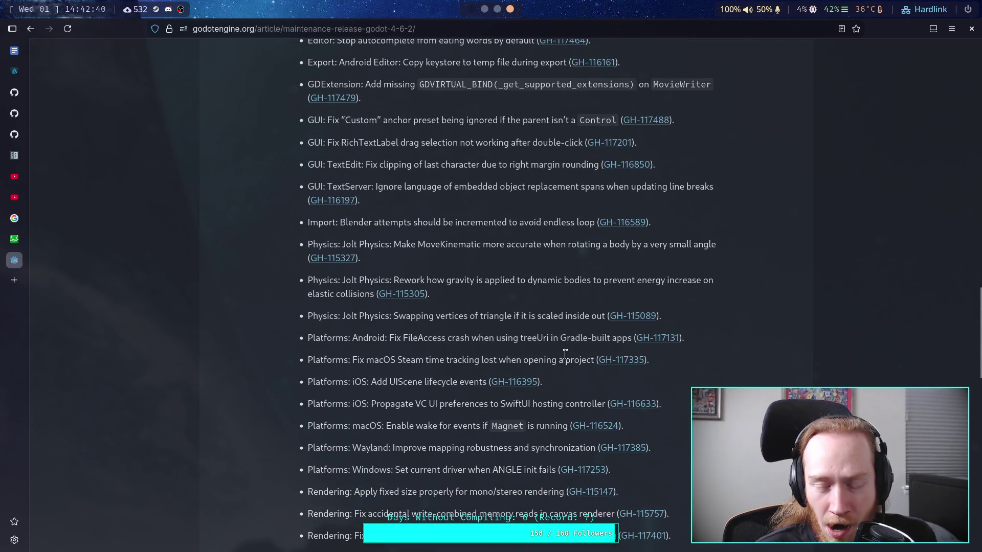
left_click_drag(329, 223, 594, 224)
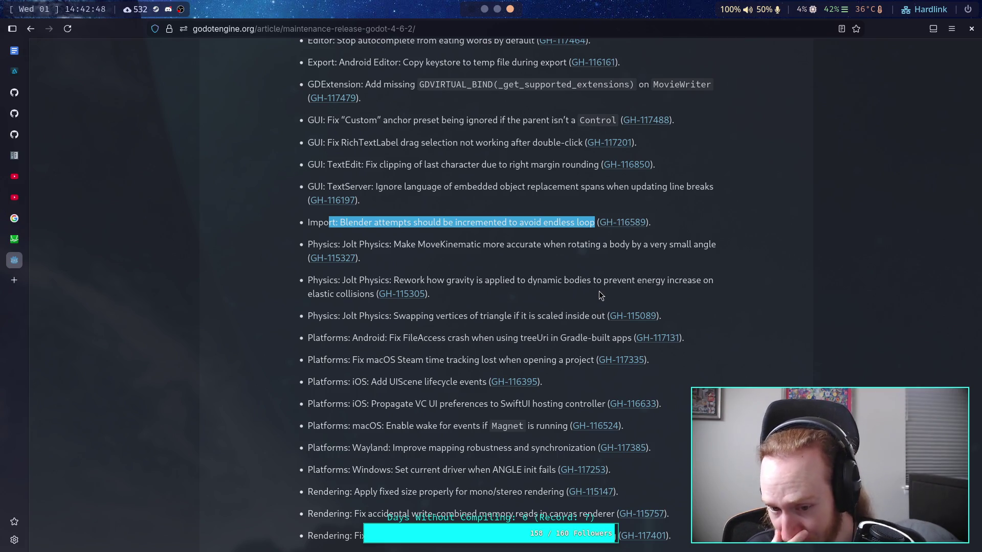
left_click(596, 293)
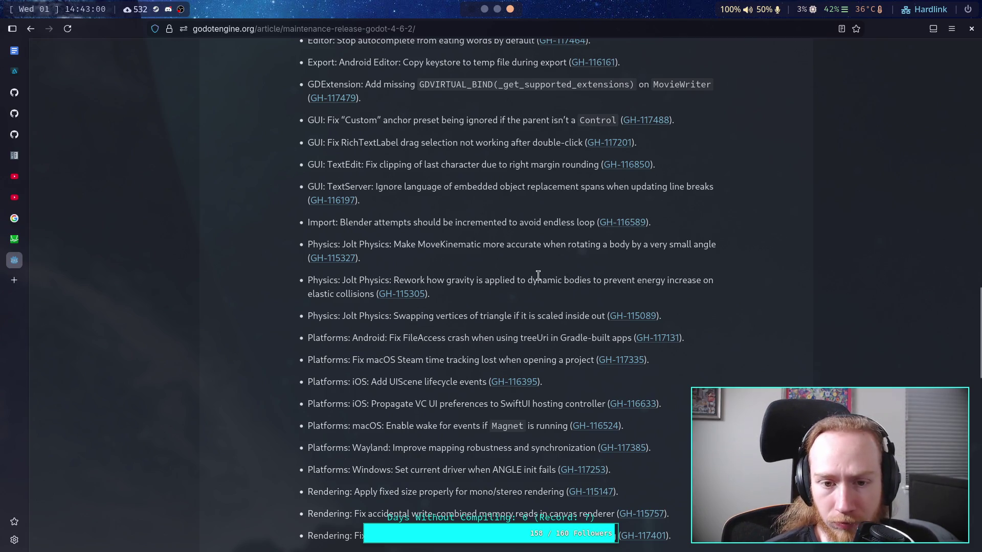
scroll(575, 278, "down", 3)
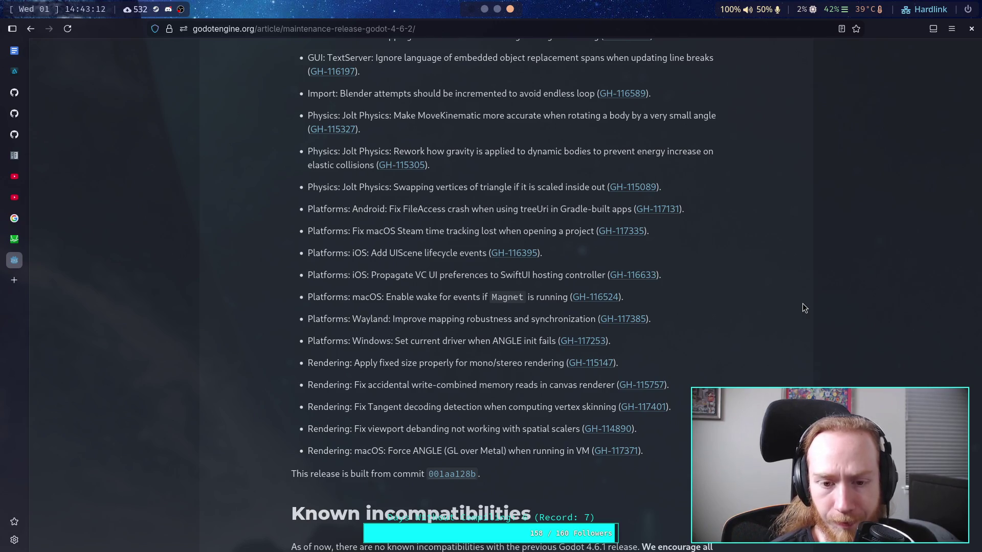
scroll(761, 364, "down", 10)
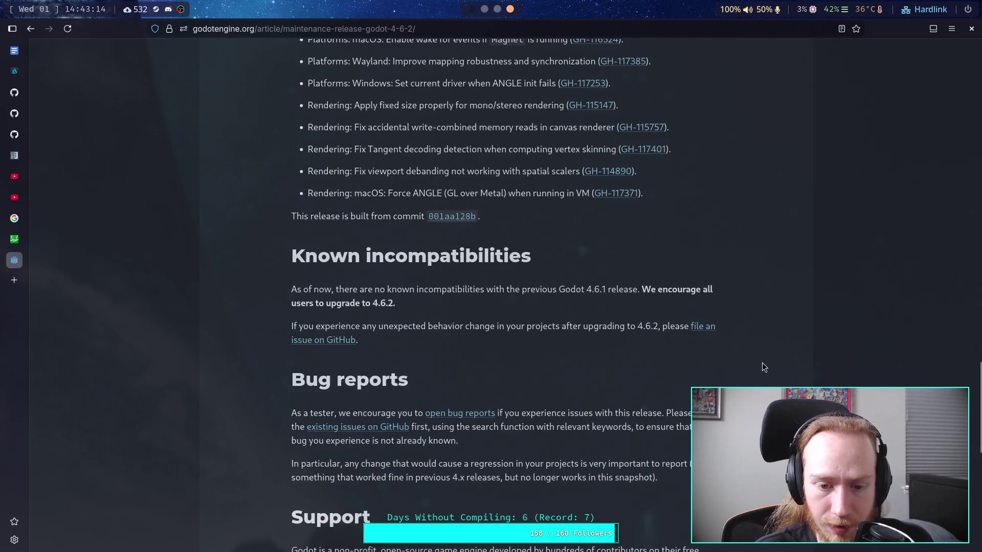
- Scroll back up and highlight the Stop autocomplete fix entry, then clear the selection
scroll(762, 364, "up", 10)
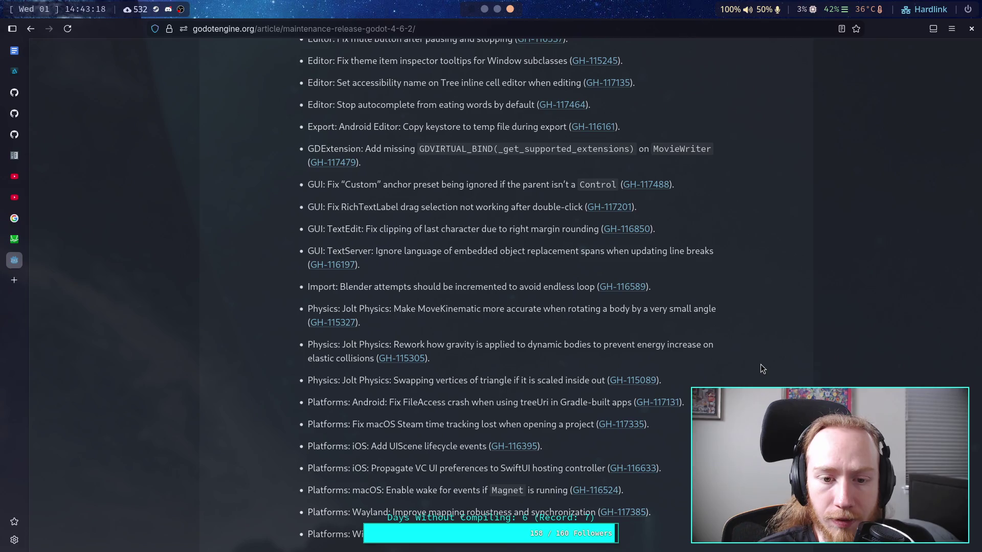
scroll(763, 349, "up", 5)
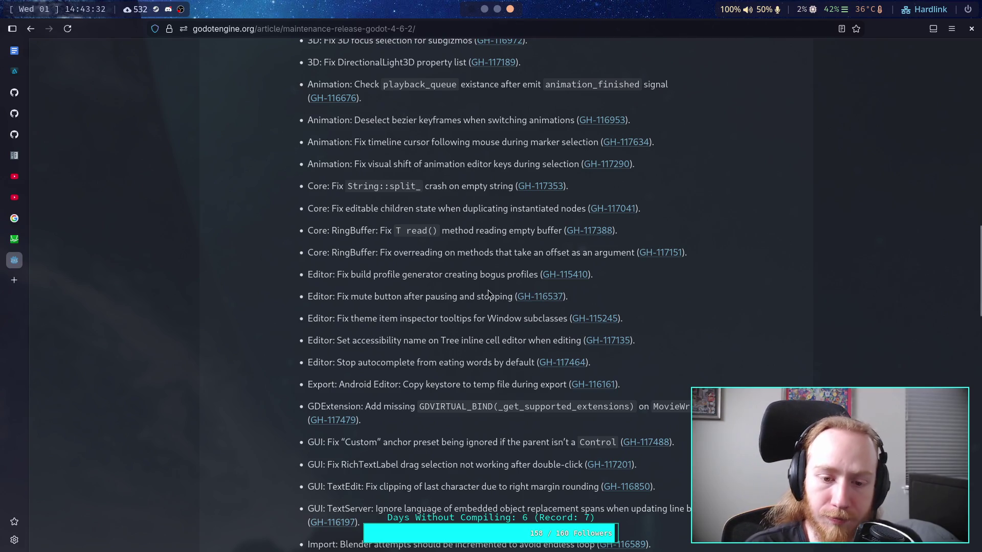
left_click_drag(336, 363, 535, 364)
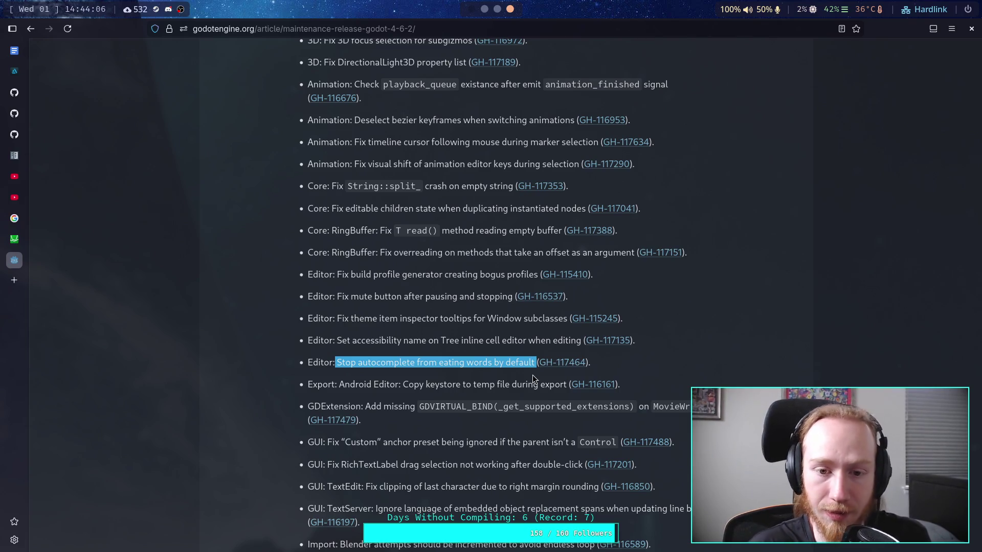
left_click(491, 356)
left_click_drag(337, 362, 534, 362)
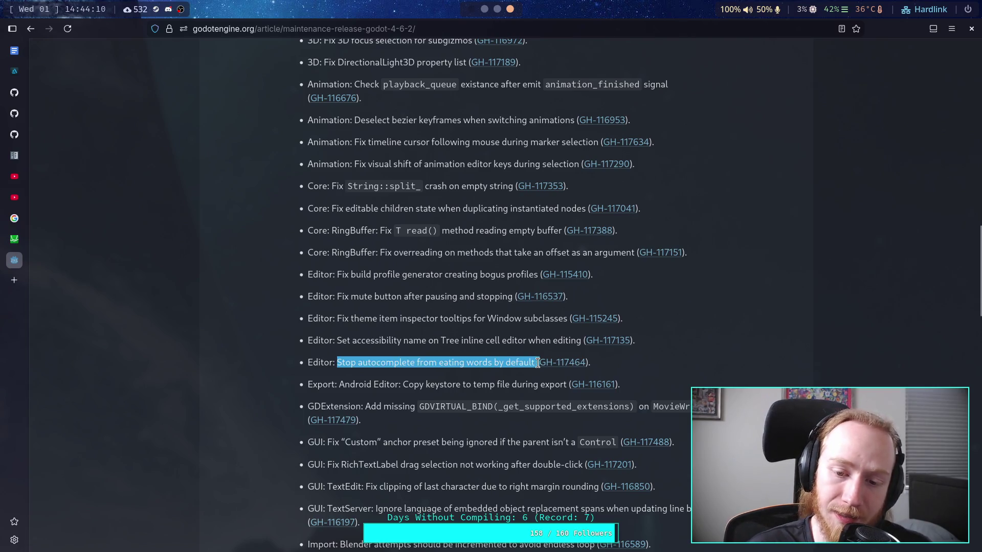
left_click(508, 384)
- Scroll to the top of the 4.6.2 article and switch to the terminal workspace
scroll(508, 383, "up", 2)
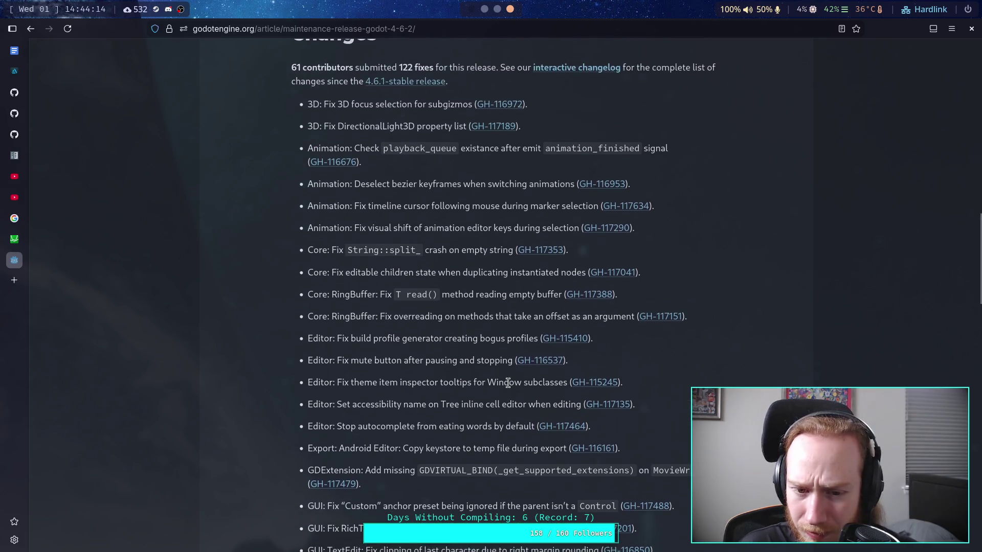
scroll(508, 384, "up", 2)
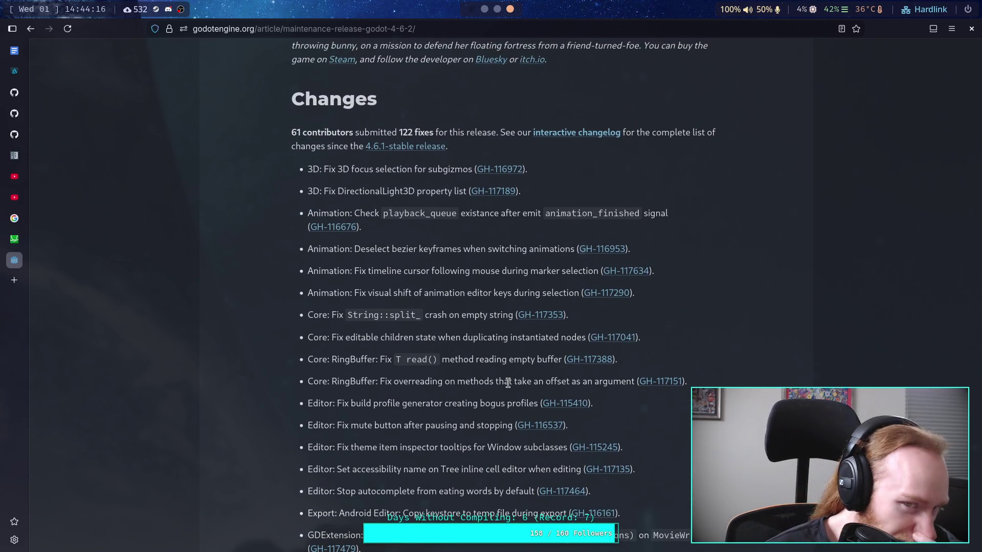
scroll(507, 383, "up", 10)
scroll(510, 387, "up", 2)
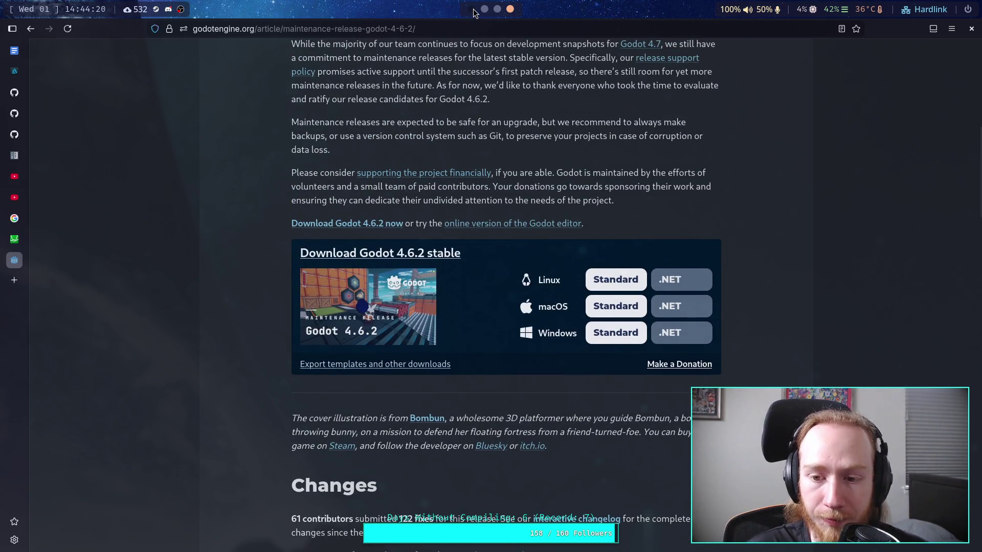
scroll(263, 285, "up", 6)
scroll(262, 284, "up", 3)
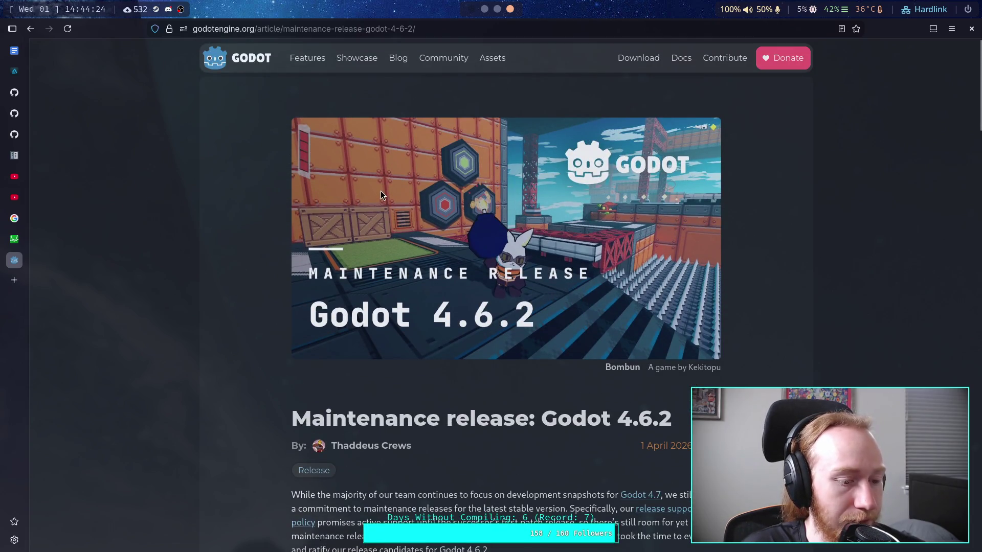
left_click(484, 8)
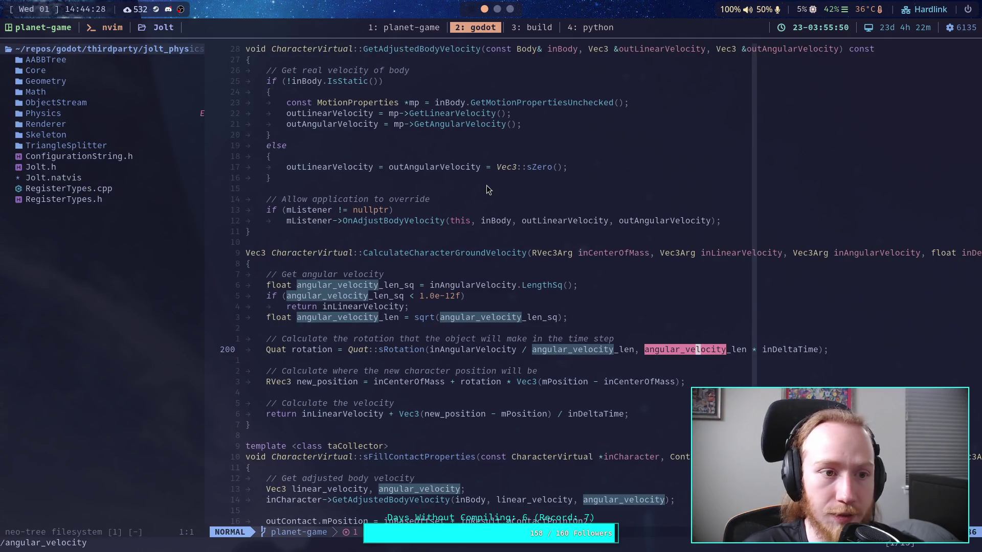
- Check git status and fetch upstream Godot, including the new 4.6.2-stable tag
left_click(532, 27)
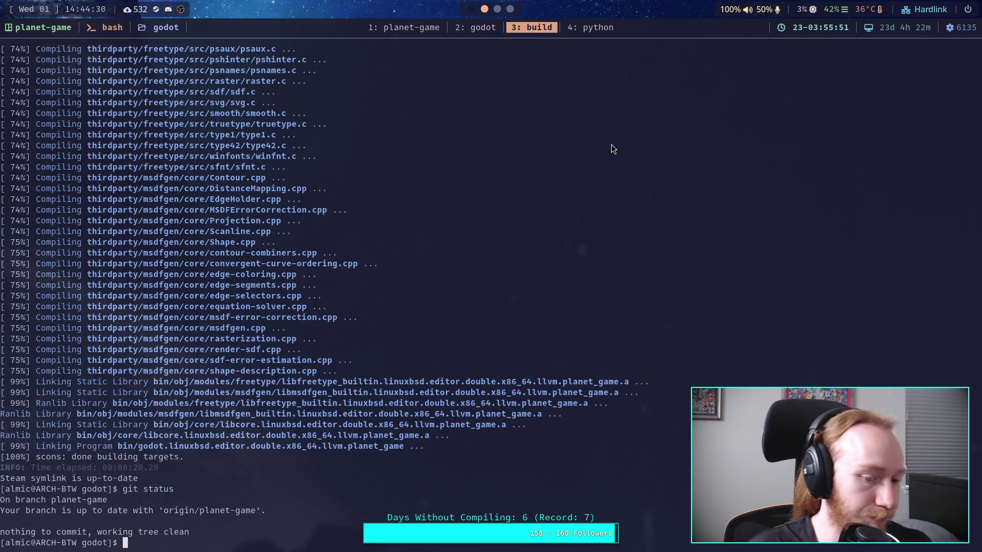
type("git status")
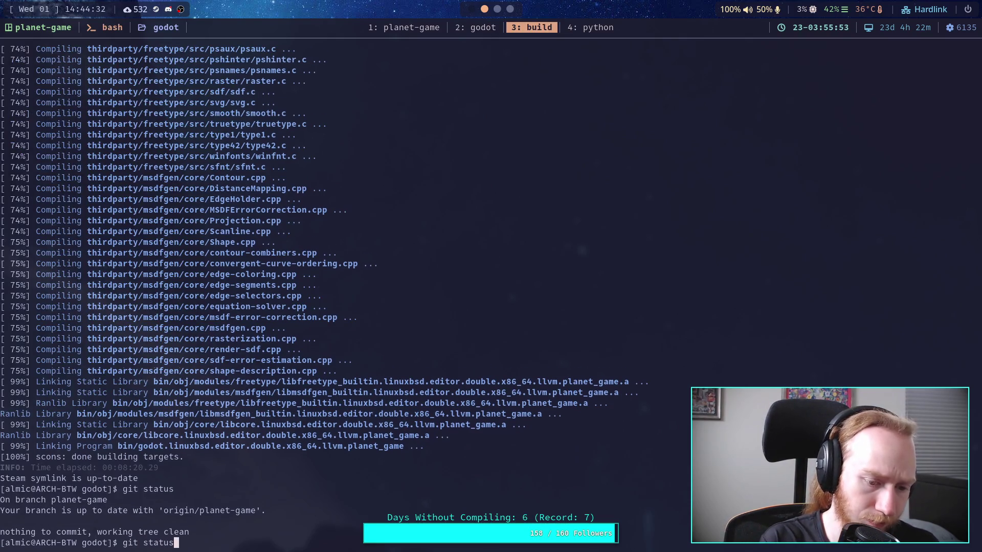
key("Return")
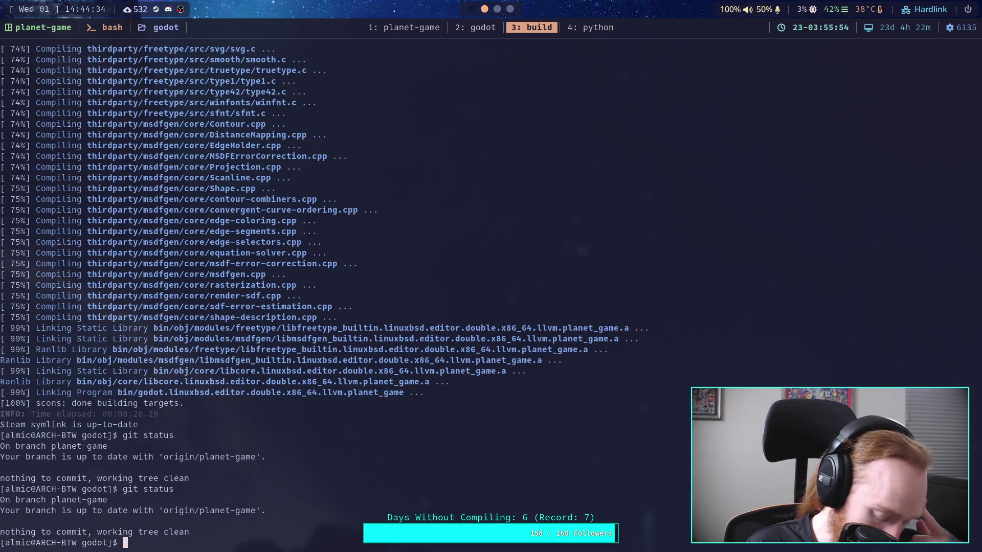
type("git p")
key("BackSpace")
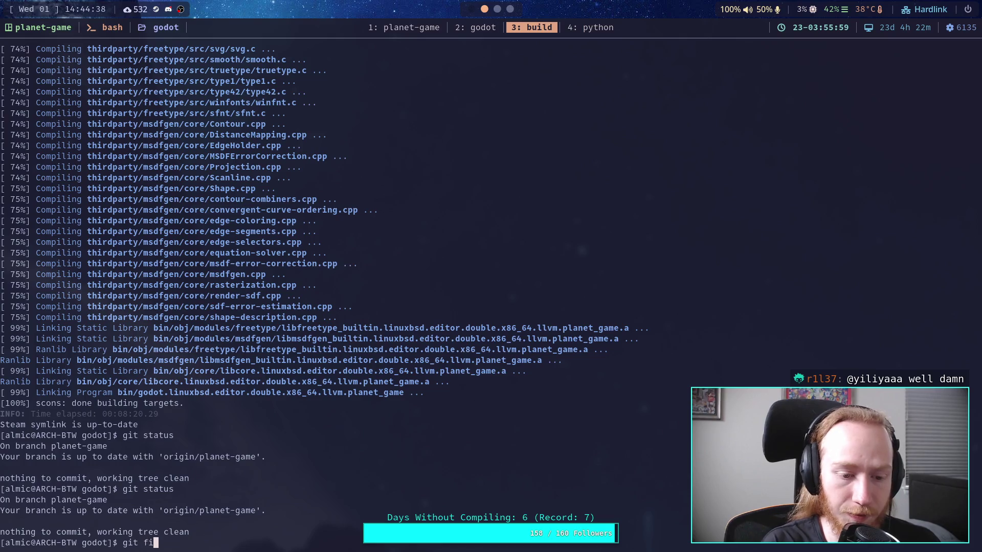
type("fetch upstream")
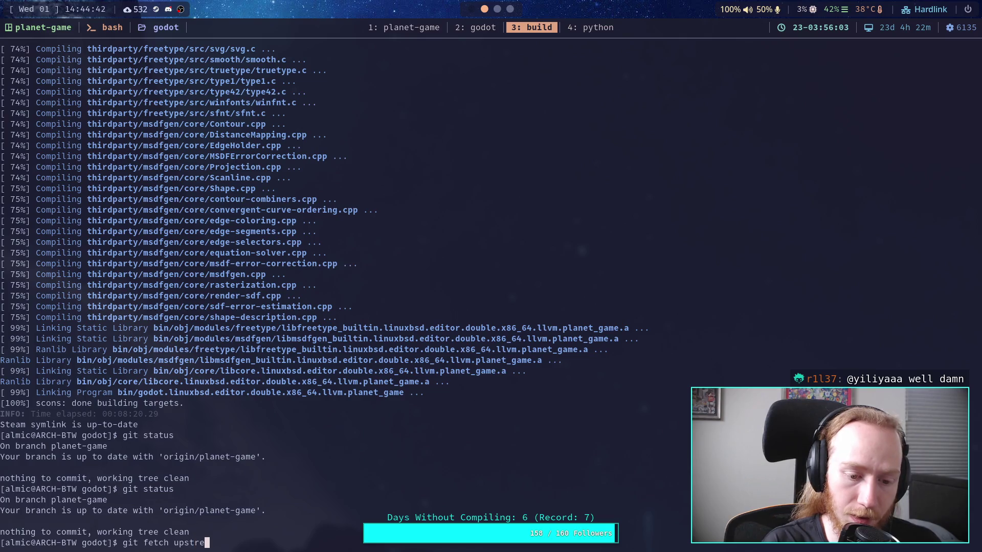
key("Return")
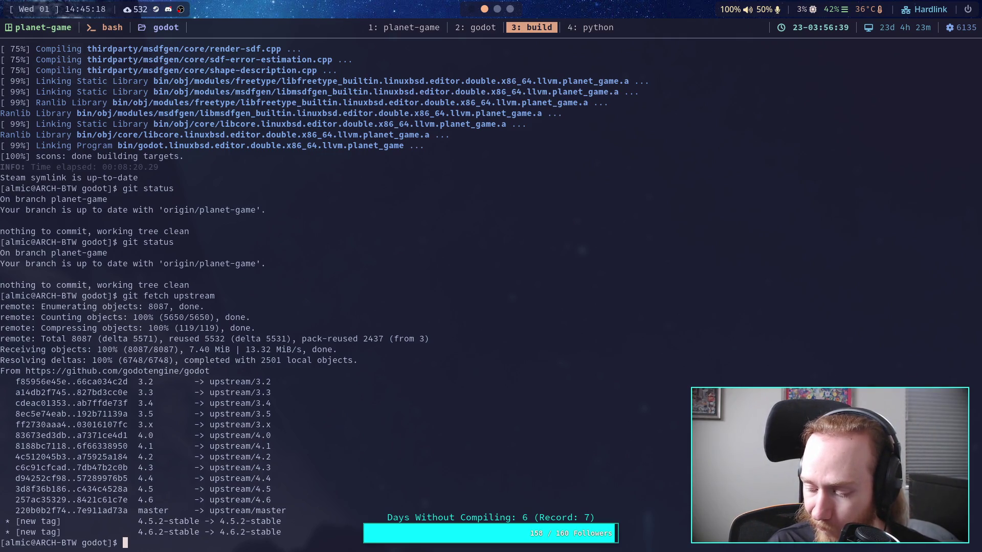
type("git status")
key("Return")
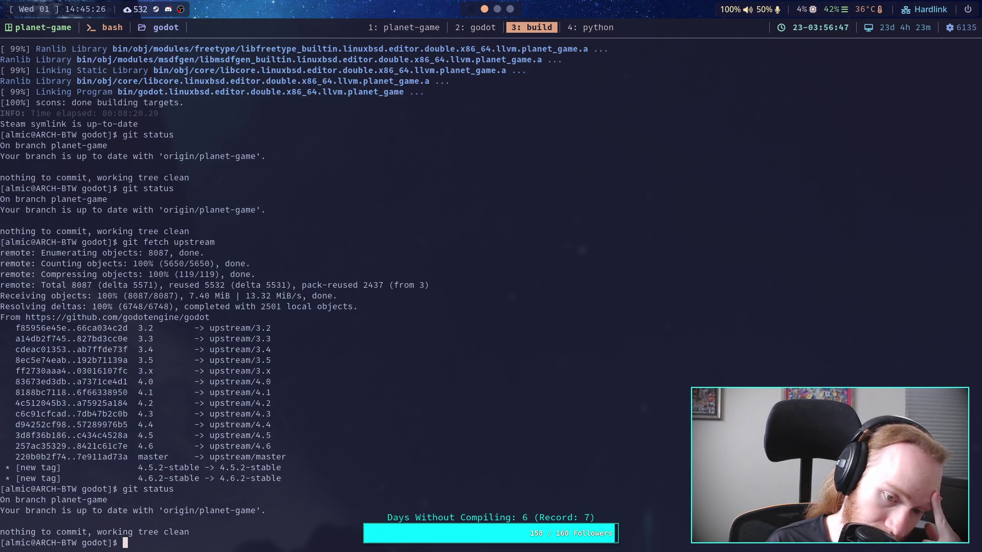
- Start an interactive rebase of planet-game onto 4.6.2-stable with git rebase -i
type("g")
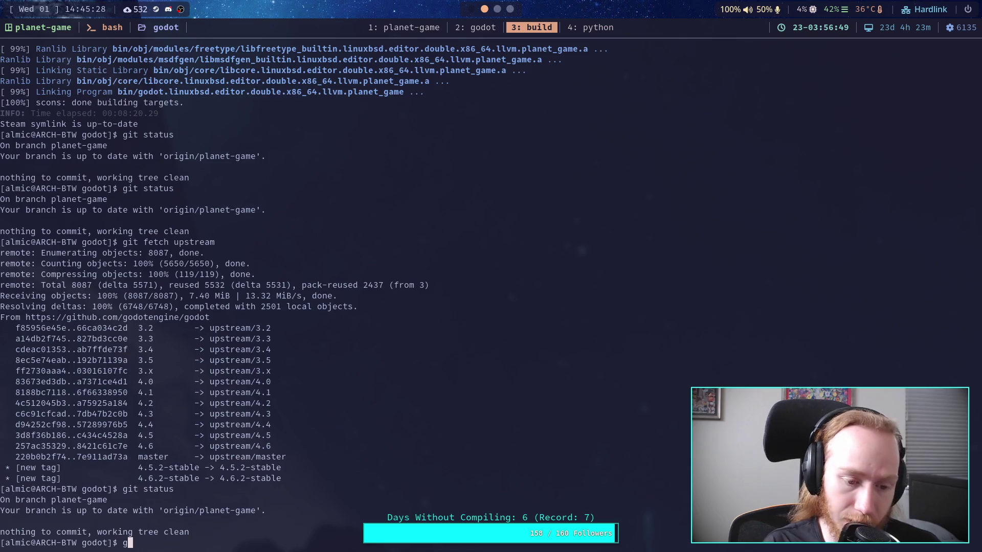
type("it rebase")
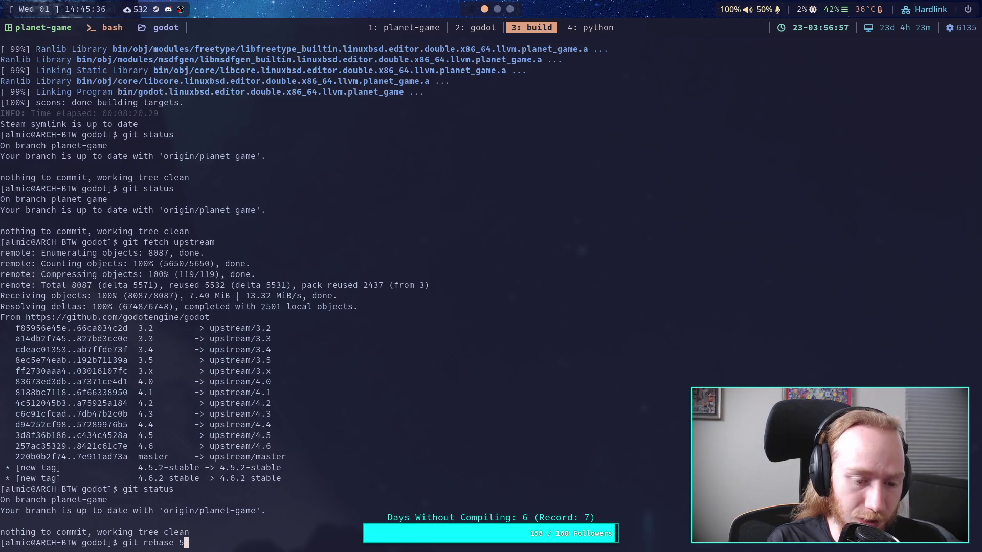
type("-i ")
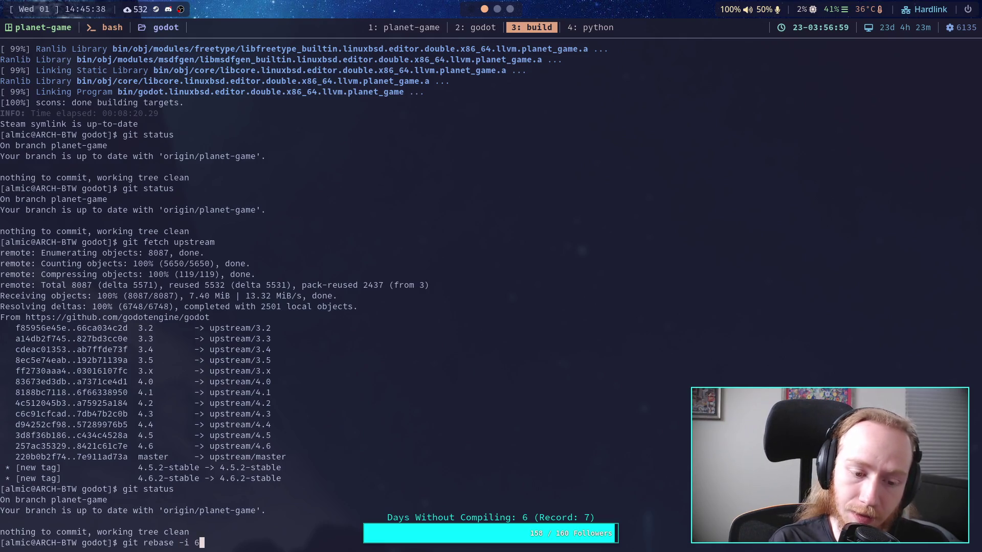
type("4.6.2-")
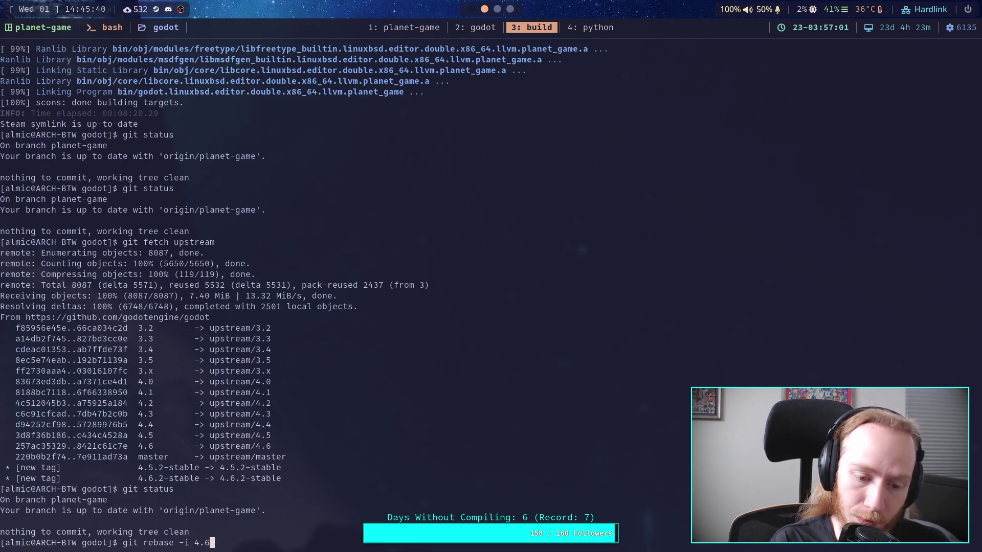
type("stable")
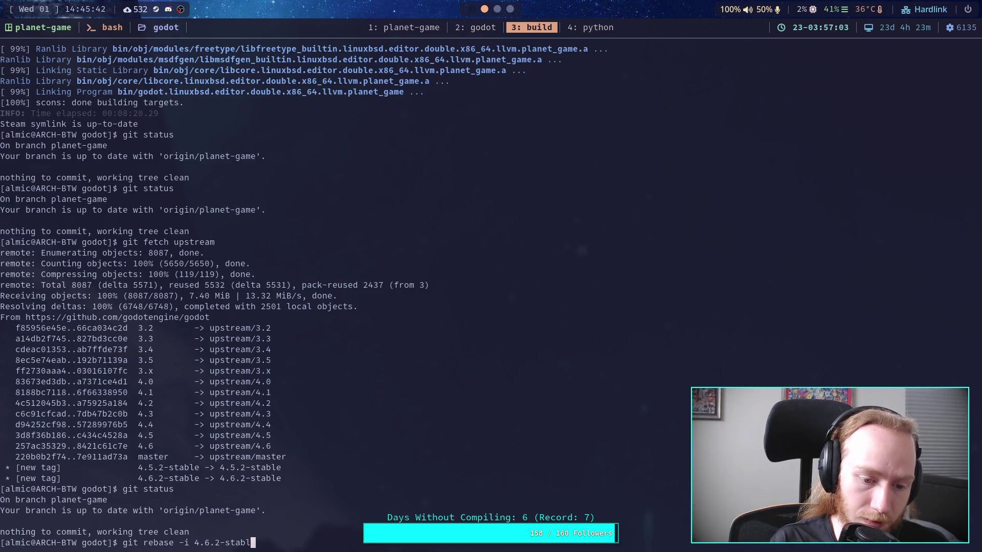
key("Return")
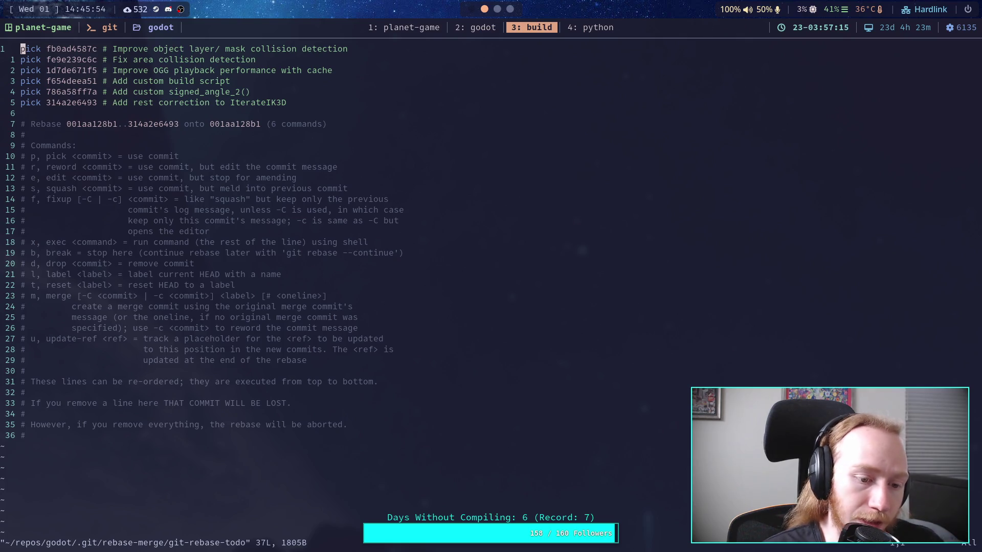
- Save the six-pick rebase plan unchanged with :wq to complete the rebase
type(":wq")
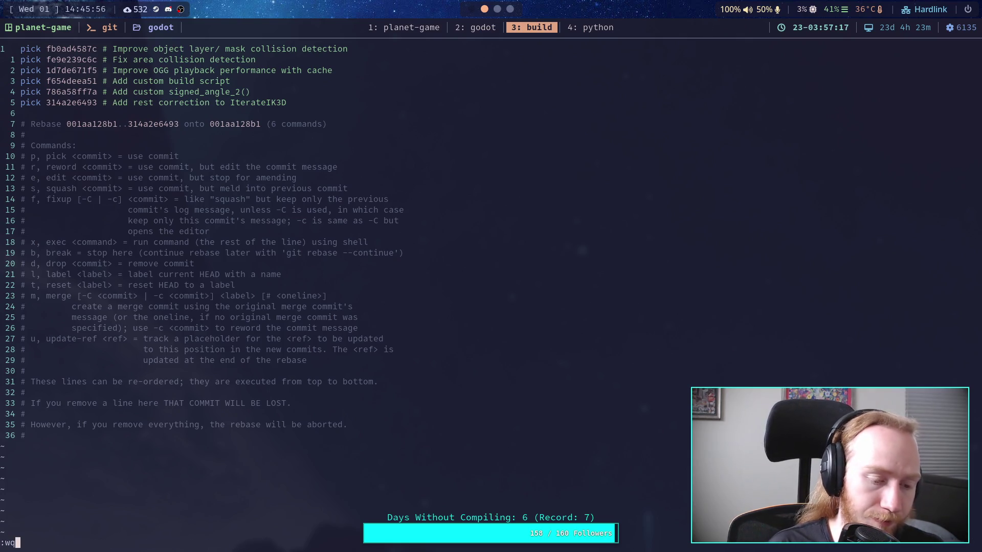
key("Return")
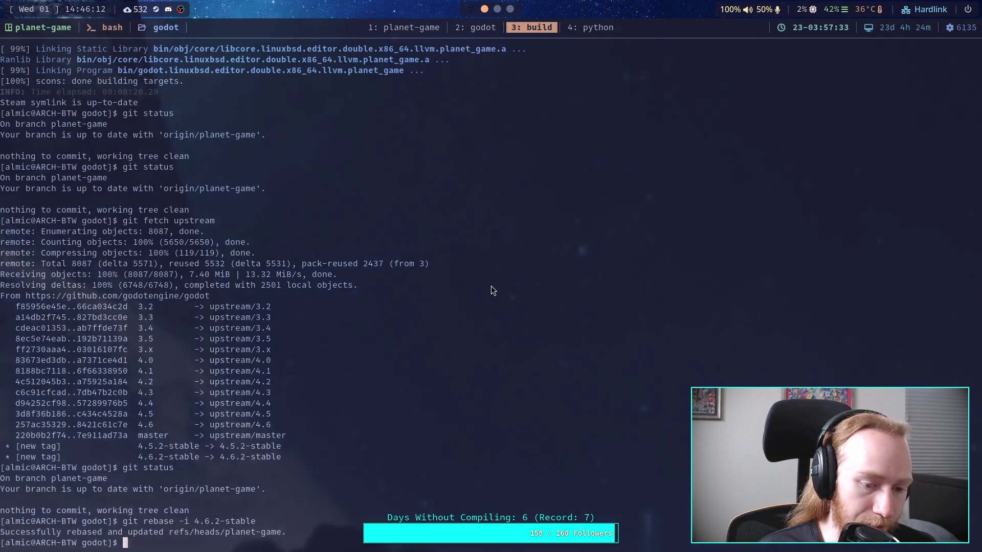
type("git ")
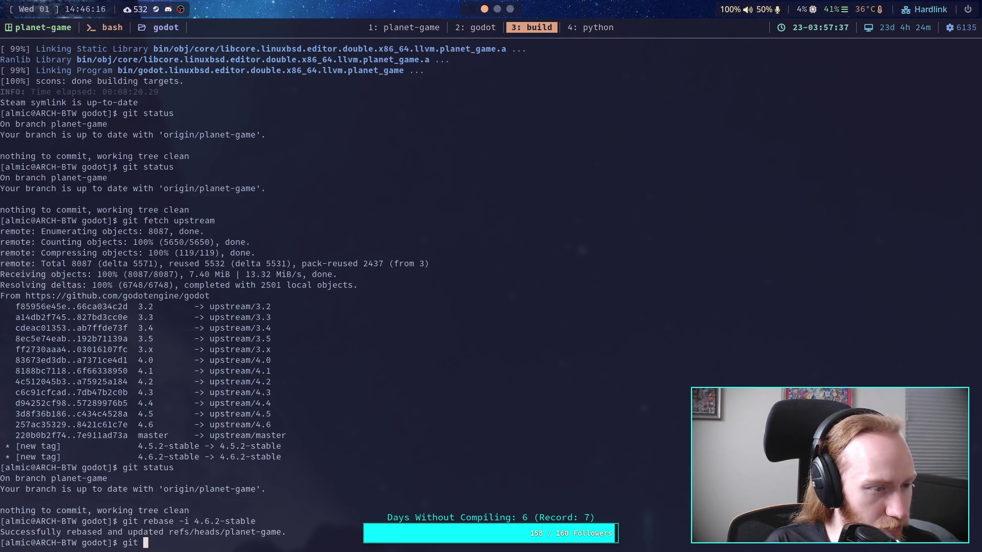
type("log")
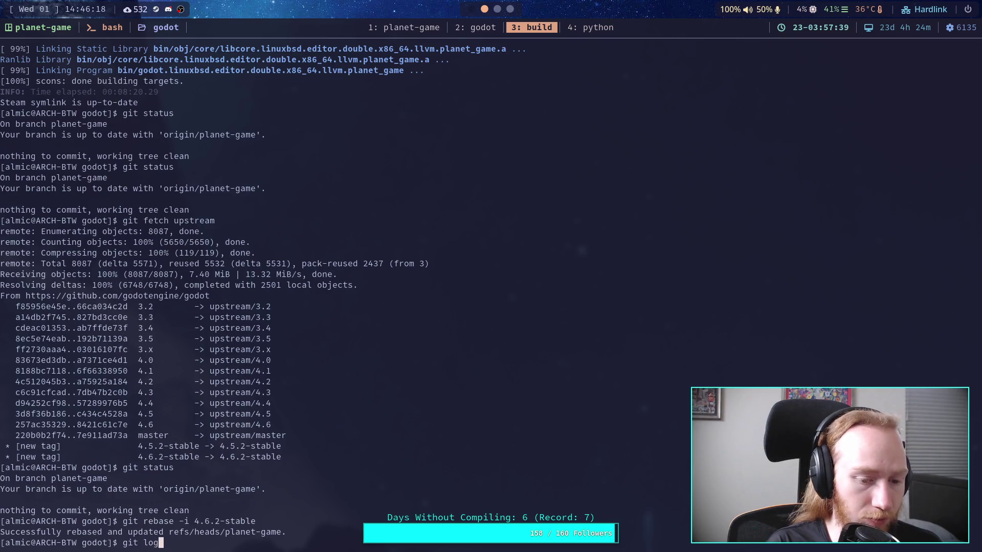
- Review the rebased commit history down to the 4.6.2-stable tag and check branch status
key("Return")
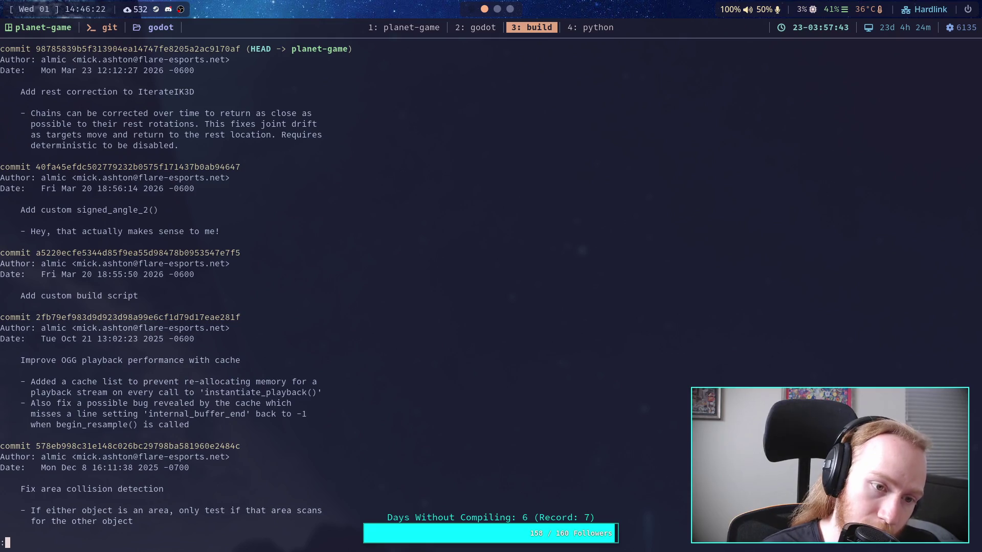
type("qgit status")
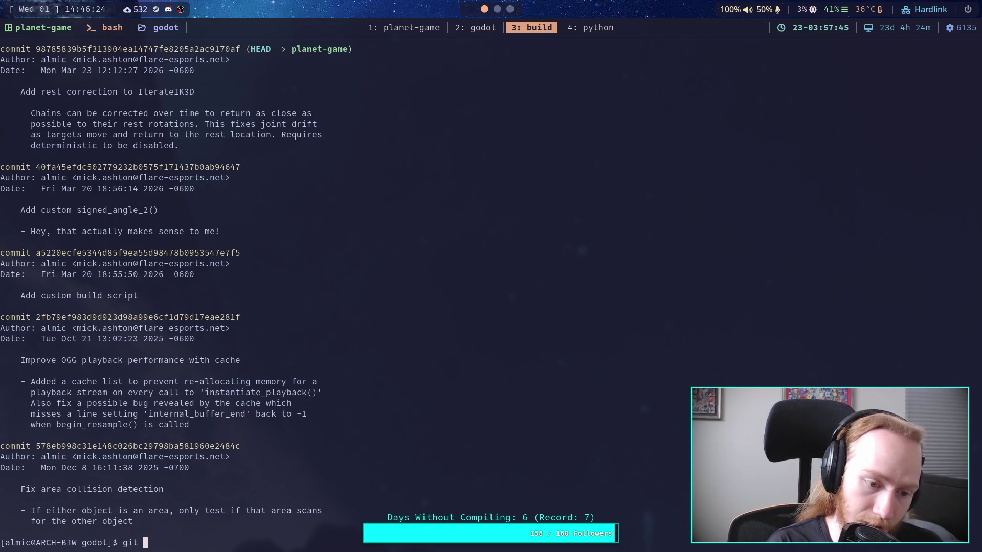
key("BackSpace")
key("BackSpace")
key("BackSpace")
key("BackSpace")
key("BackSpace")
key("BackSpace")
type("log")
key("Return")
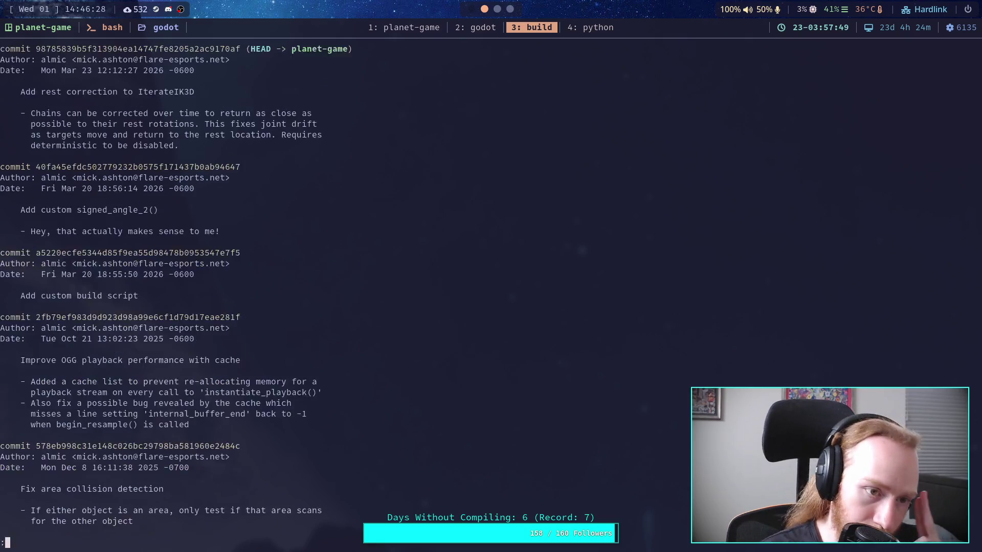
key("space")
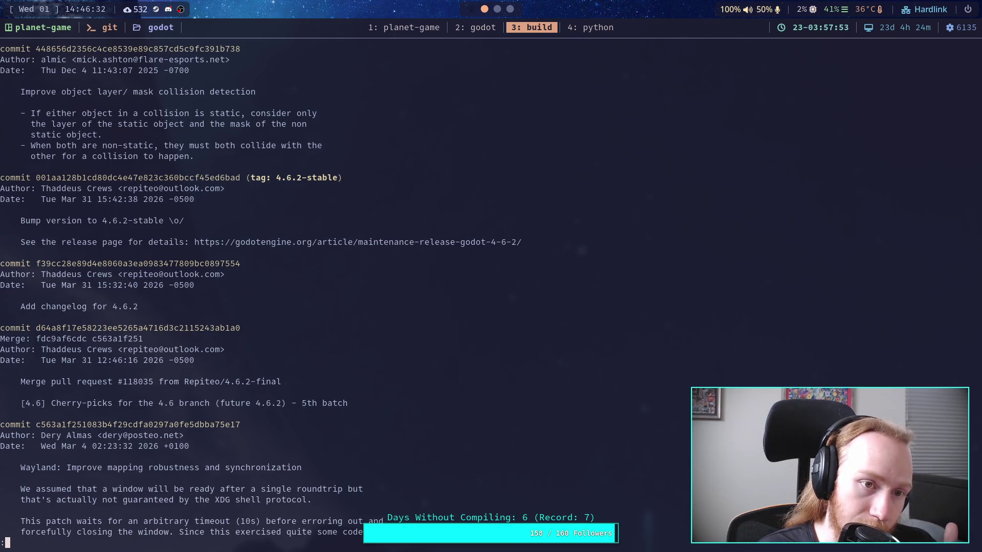
type("qgit status")
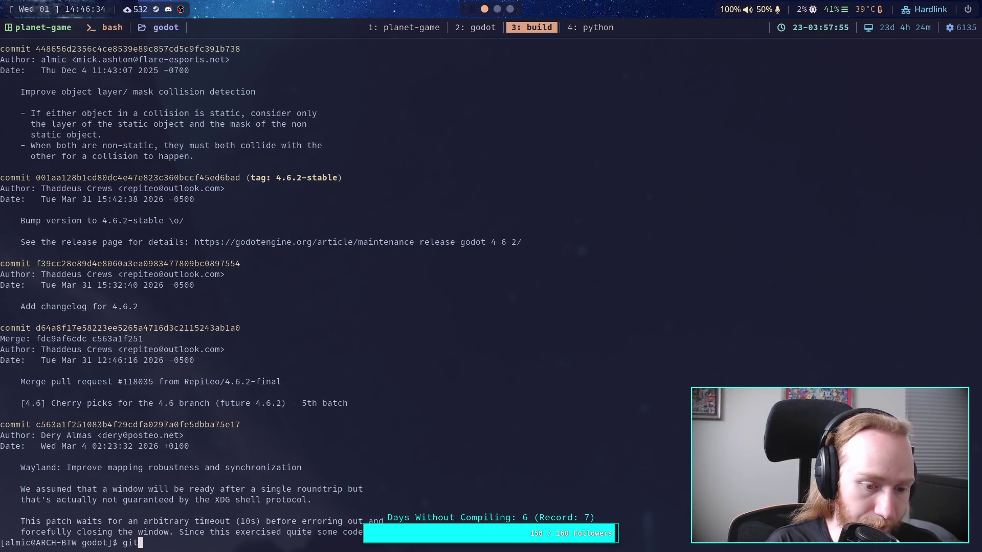
key("Return")
- Force-push planet-game to the GitHub fork and start the ./build editor compile
type("g")
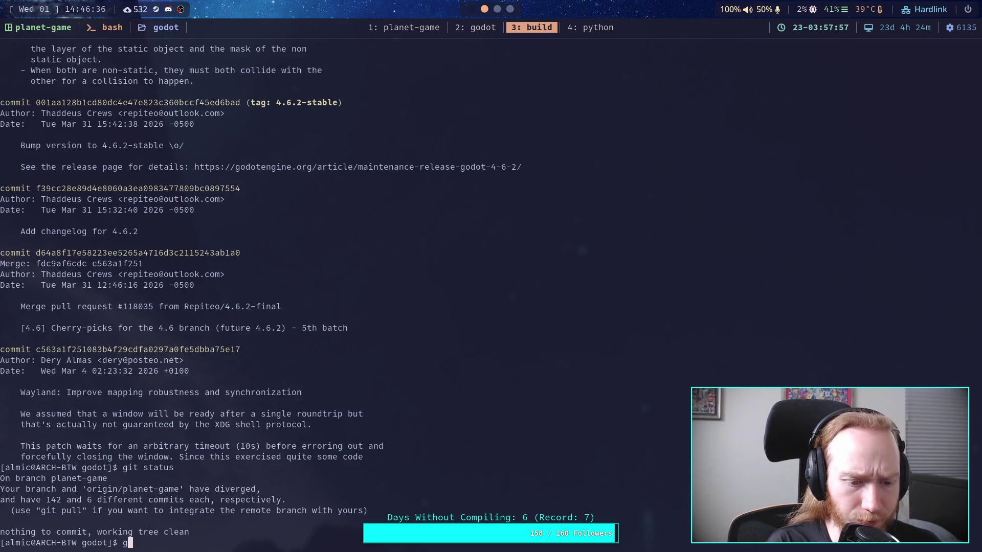
type("it push -f")
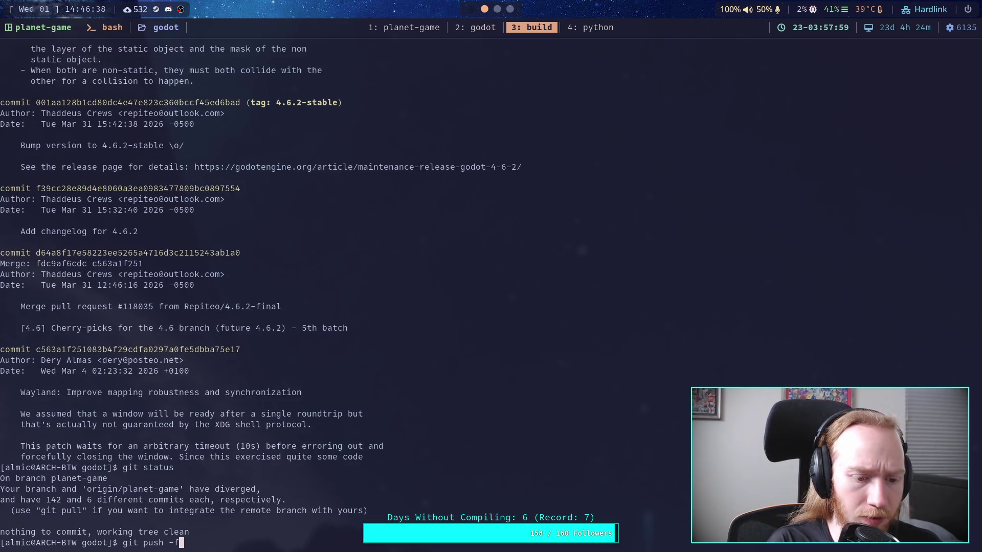
key("Return")
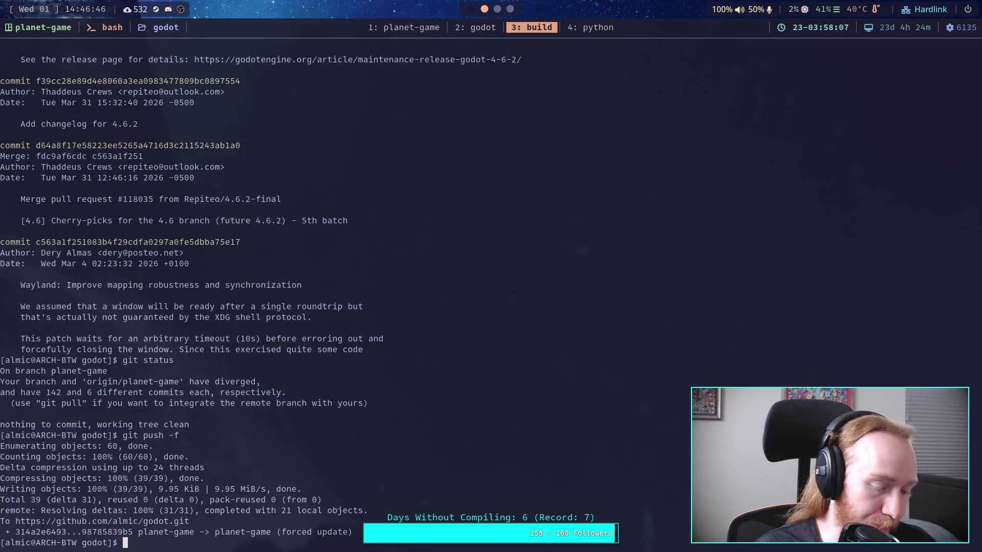
type("./build")
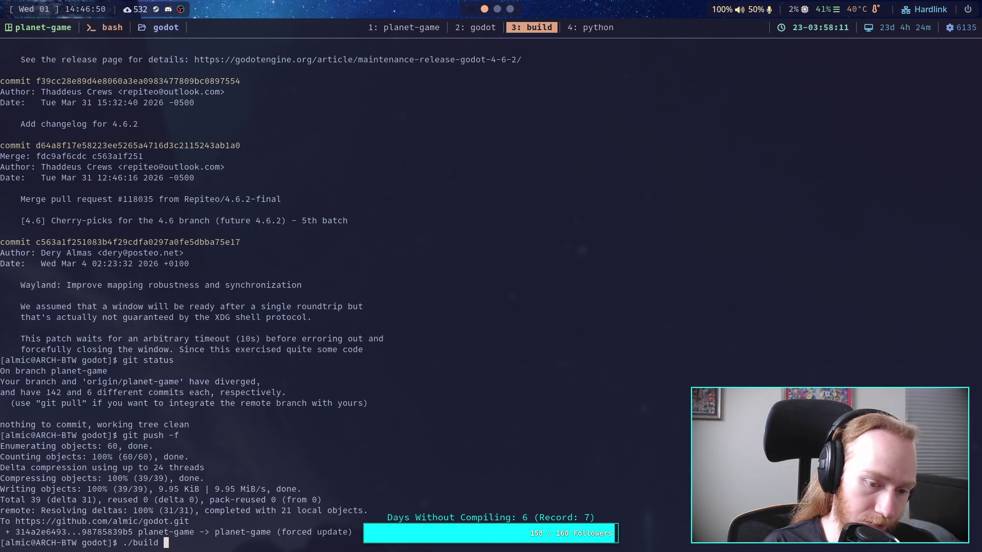
key("Return")
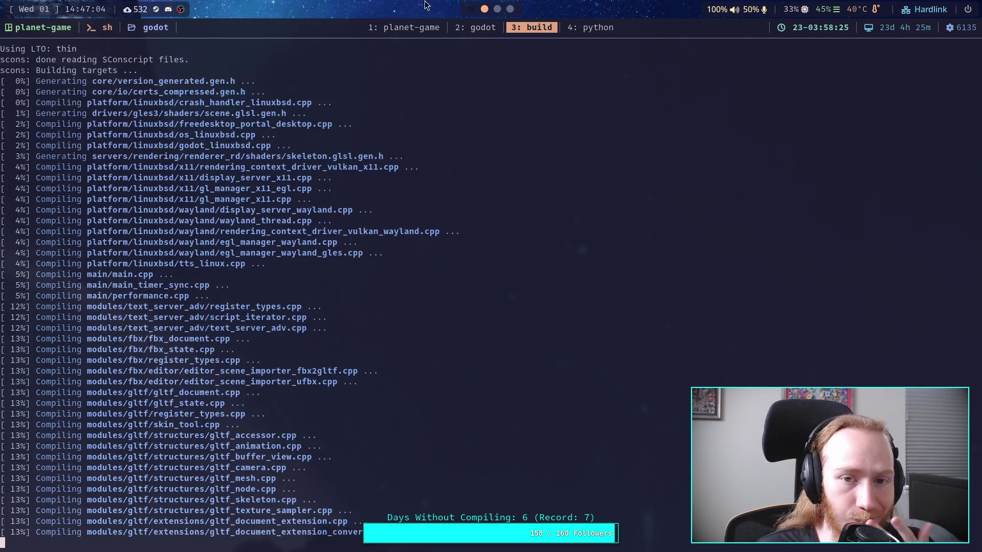
- In Neovim's file tree, collapse thirdparty and open custom.py from the repository root
left_click(462, 29)
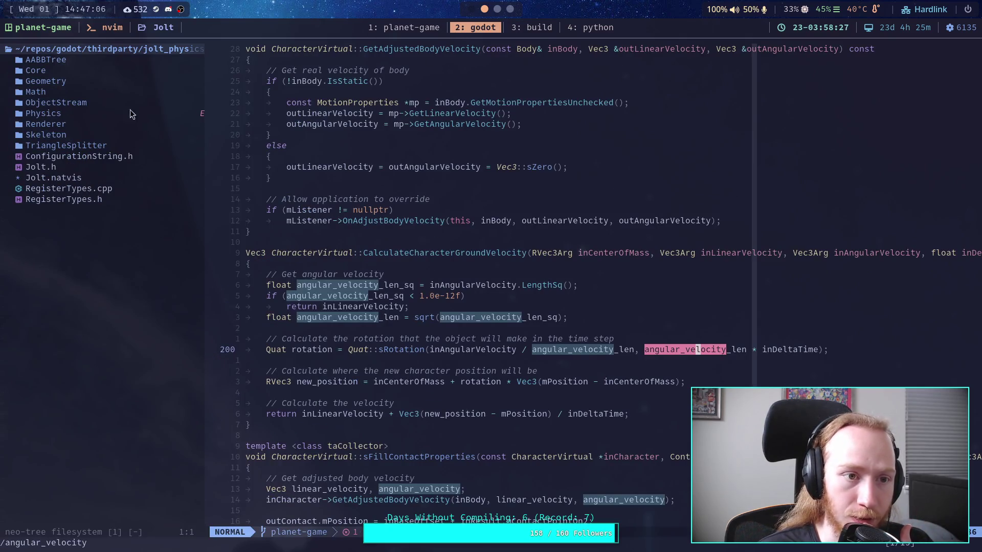
left_click(130, 52)
key("BackSpace")
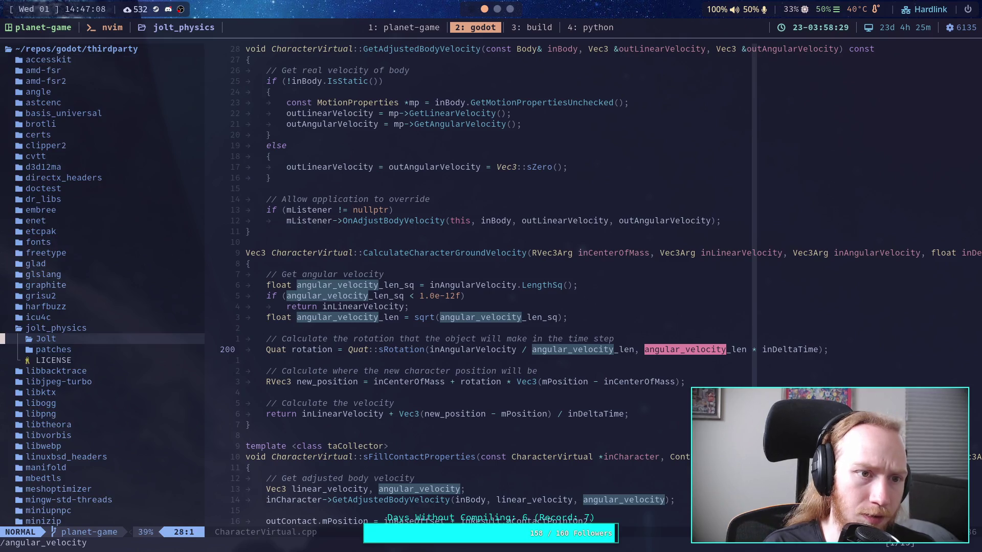
key("BackSpace")
key("k")
key("k")
key("k")
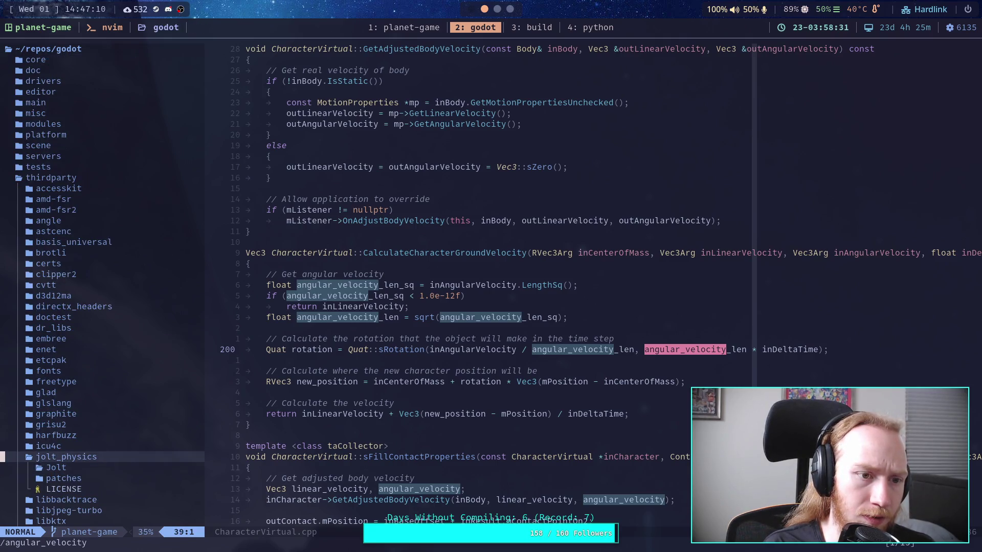
key("j")
key("Return")
key("j")
key("j")
key("j")
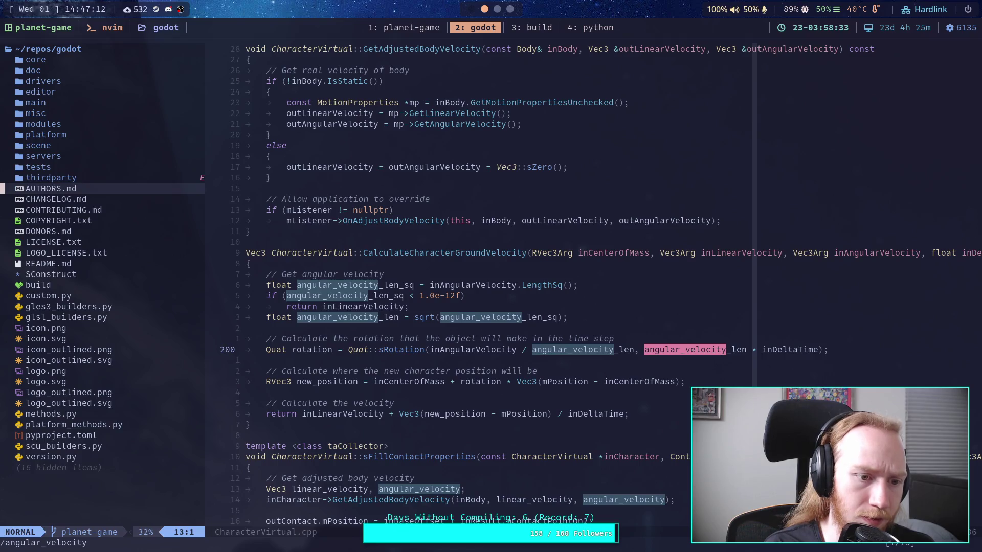
key("k")
key("j")
key("Return")
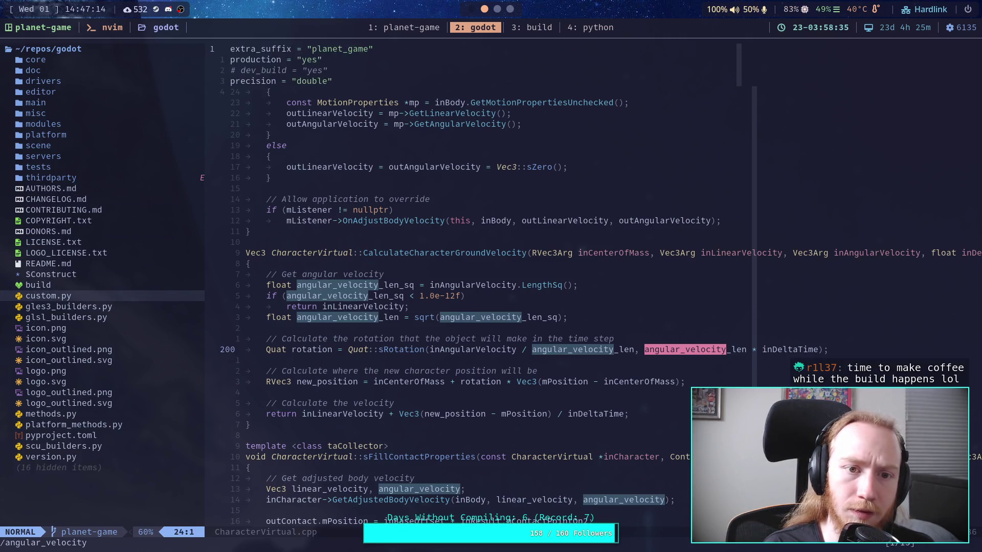
- Open the build shell script, then return to workspace 3's compile output
key("space")
key("e")
key("k")
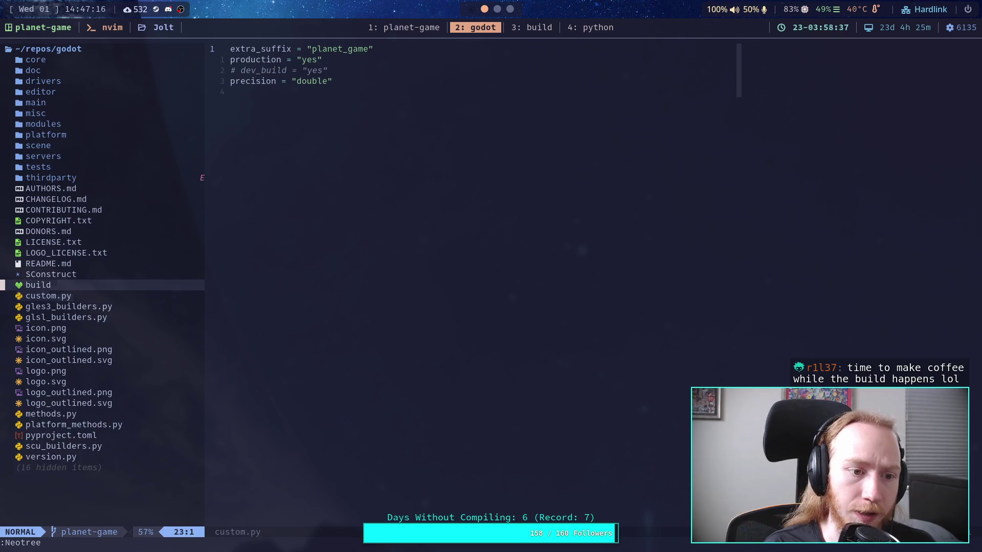
key("Return")
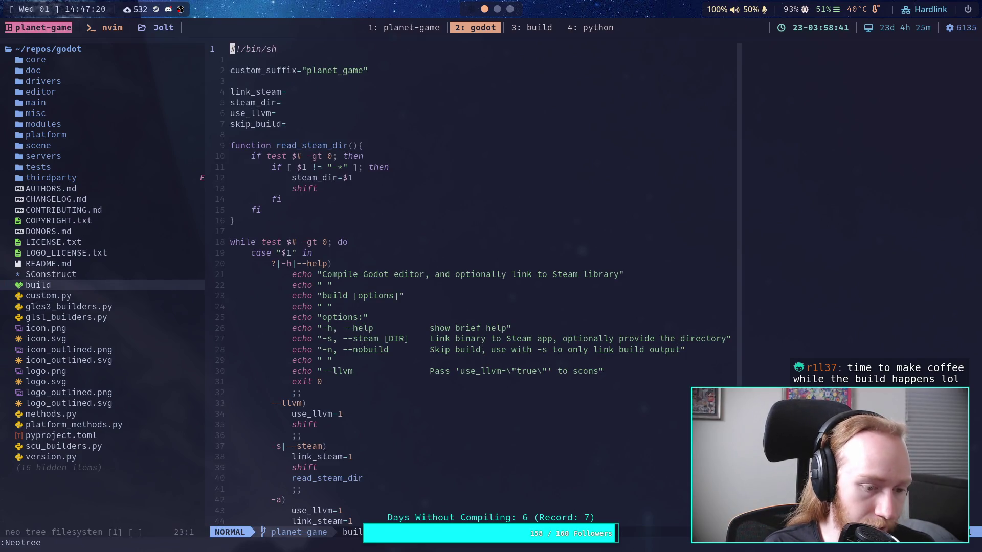
key("super+3")
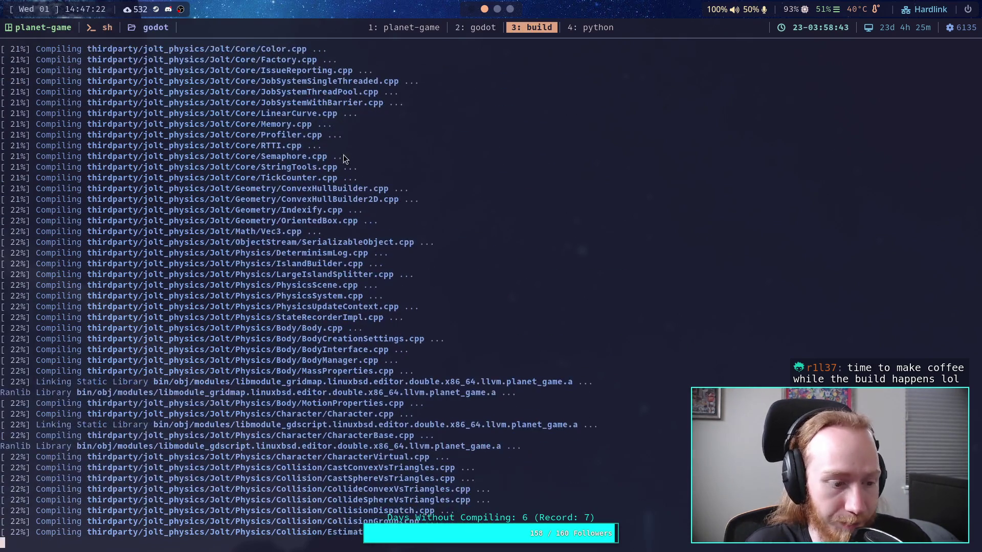
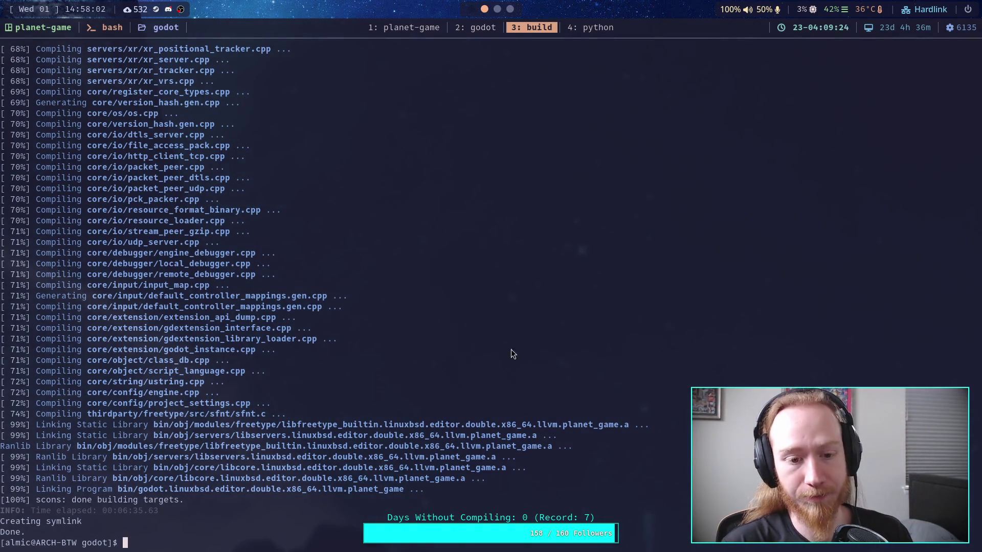
- Scroll through the finished build output and switch between desktop workspaces
scroll(488, 389, "up", 20)
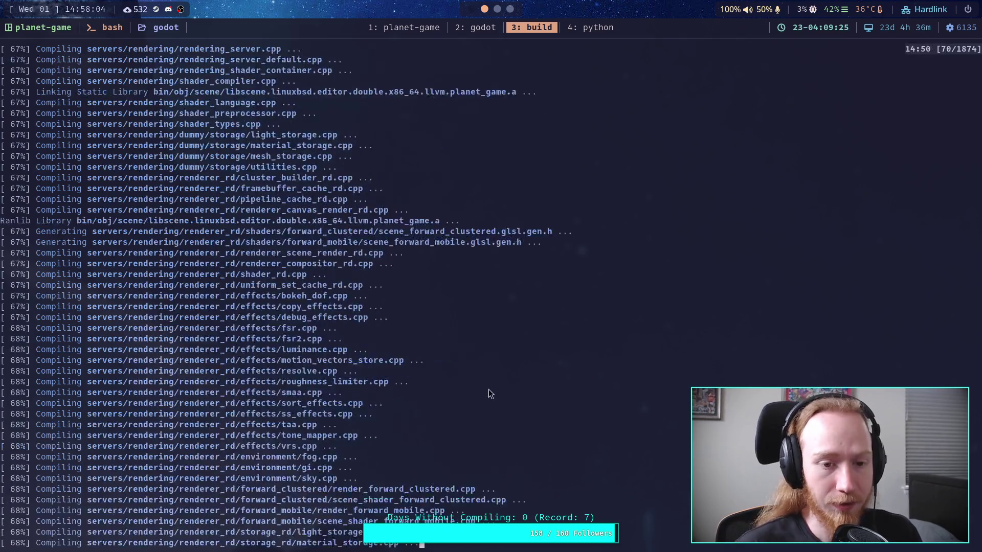
scroll(495, 380, "up", 20)
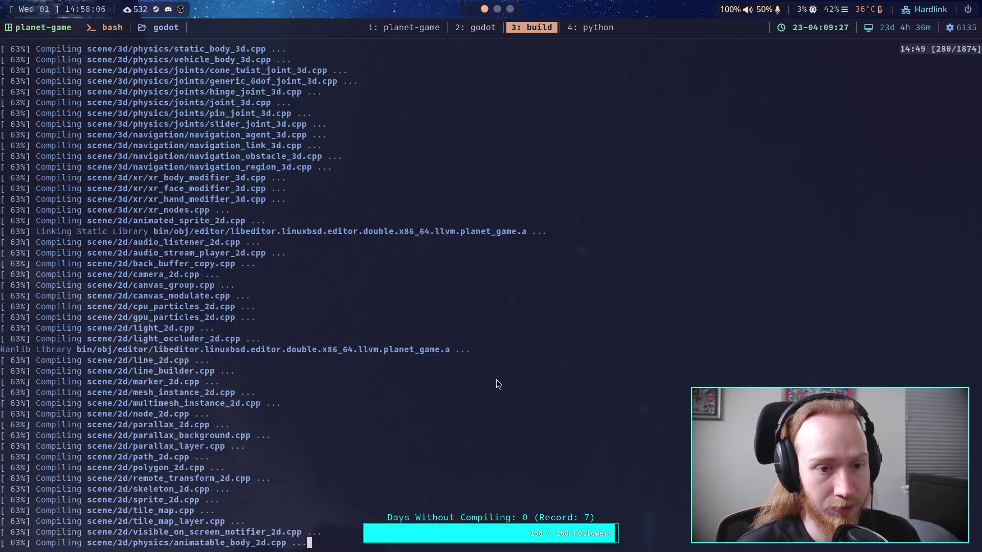
scroll(495, 379, "up", 20)
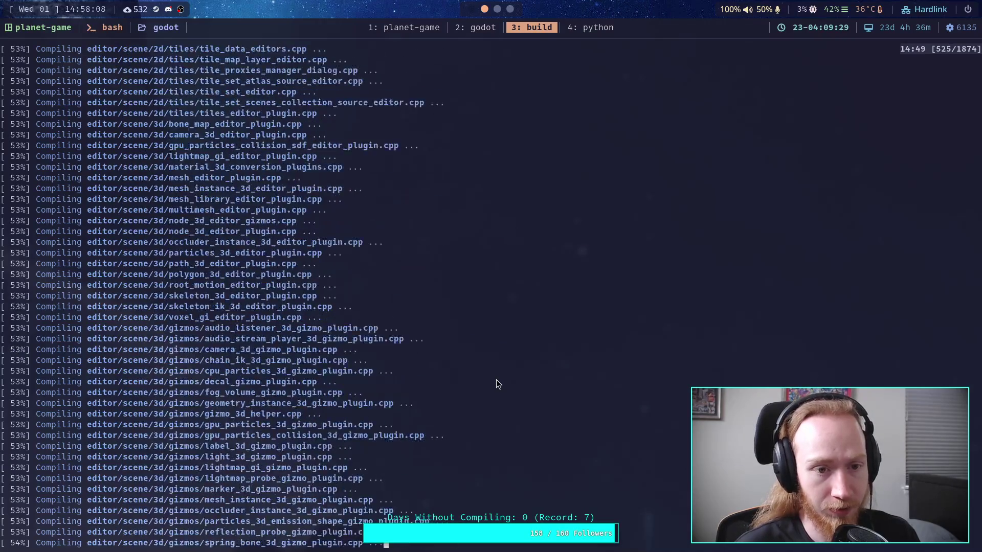
scroll(499, 381, "up", 15)
scroll(501, 382, "down", 20)
scroll(466, 379, "down", 20)
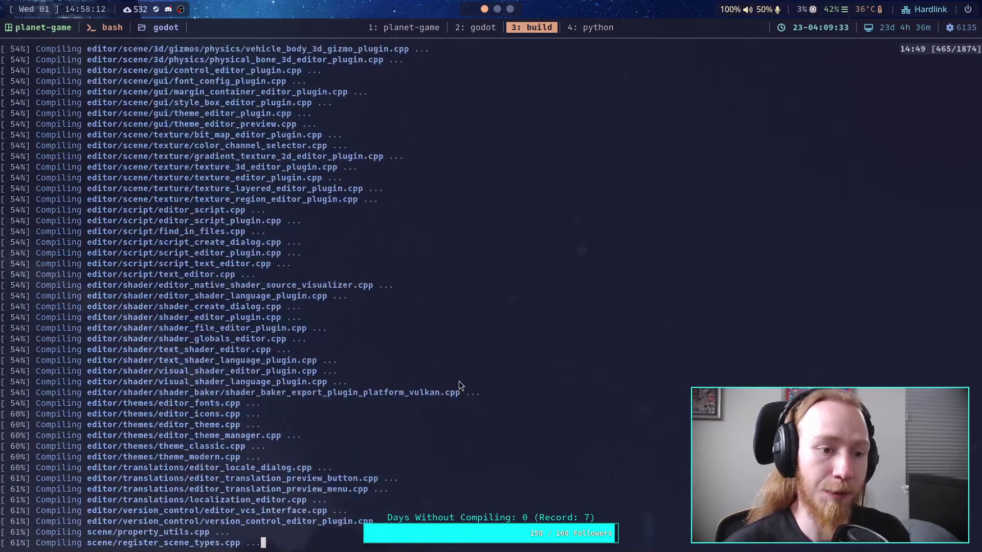
scroll(450, 377, "down", 20)
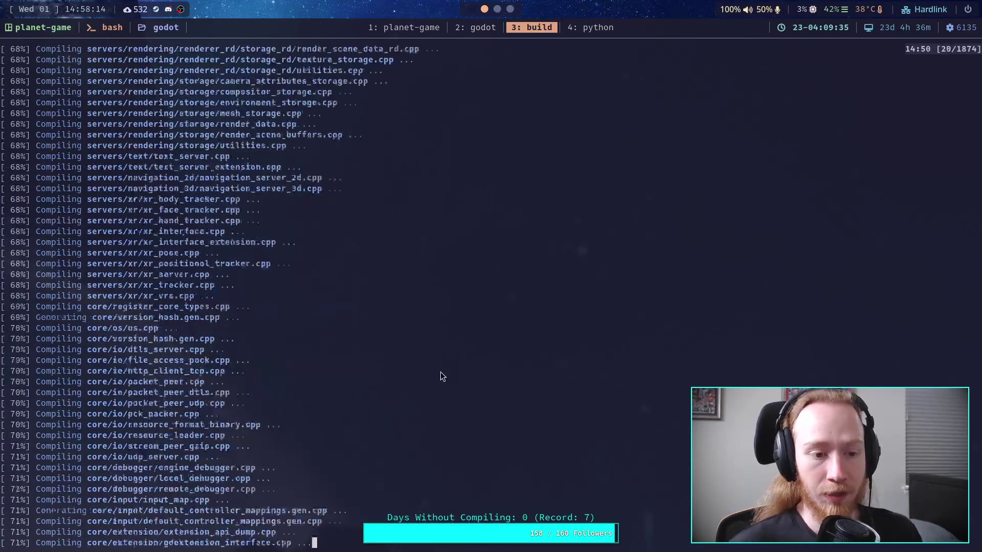
left_click(471, 9)
left_click(484, 9)
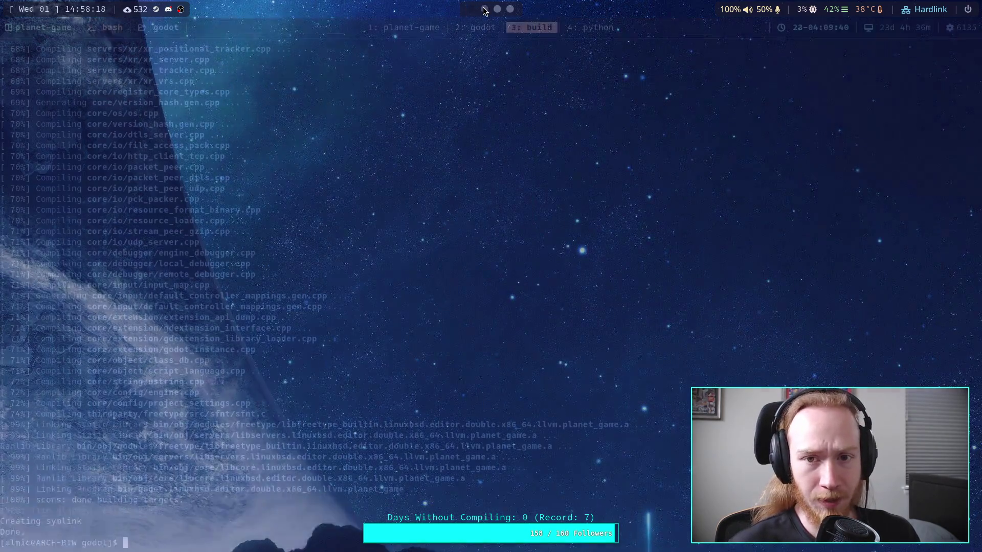
- On an empty workspace, open the Planet Game project from the Project Manager for editing
left_click(472, 10)
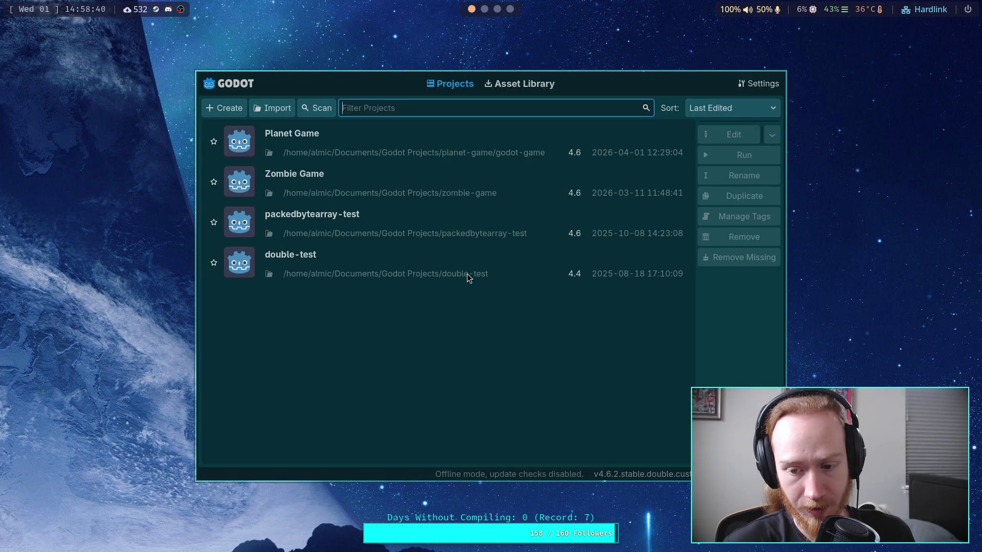
left_click(504, 146)
left_click(721, 134)
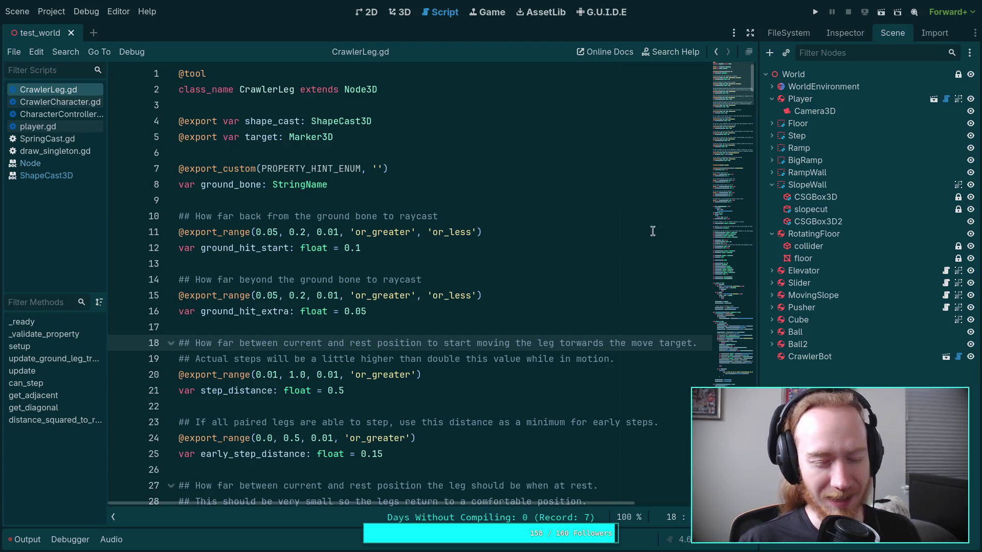
- Run the test_world project from CrawlerLeg.gd to watch the crawler spider walk
left_click(432, 328)
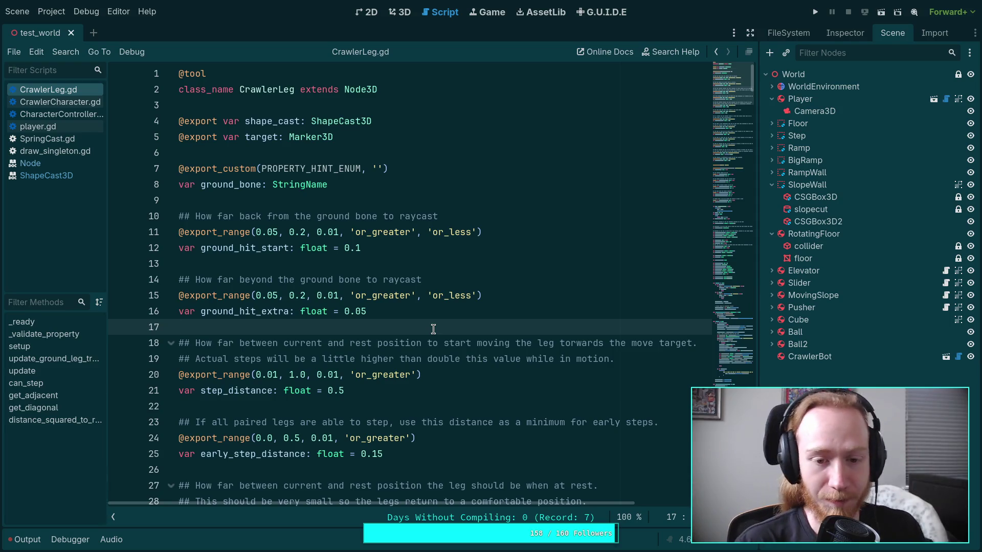
left_click(815, 12)
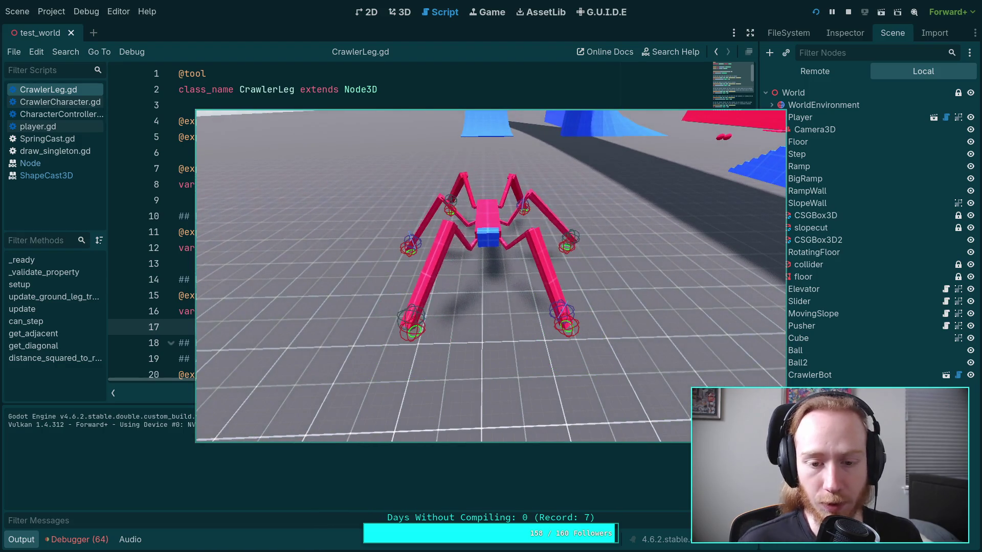
- Stop the test game and collapse the Output panel so CrawlerLeg.gd fills the editor
key("Escape")
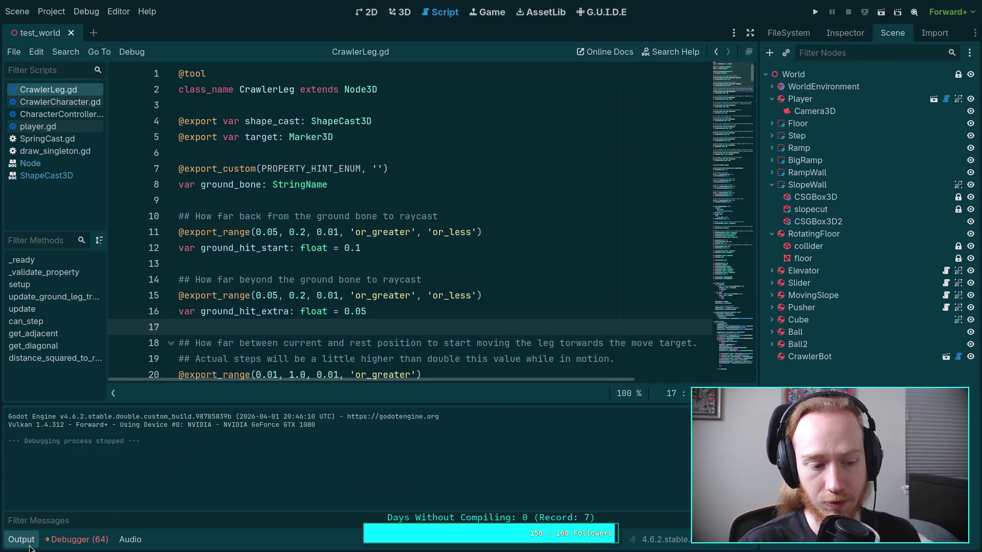
left_click(29, 546)
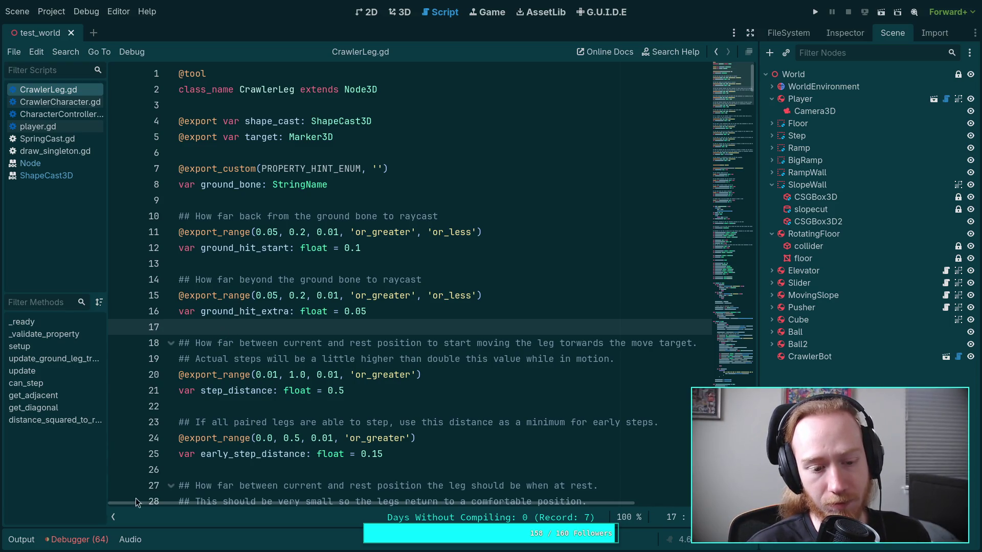
- Search CrawlerLeg.gd for target_rest_position and land on its setup() assignment at line 173
scroll(265, 347, "down", 4)
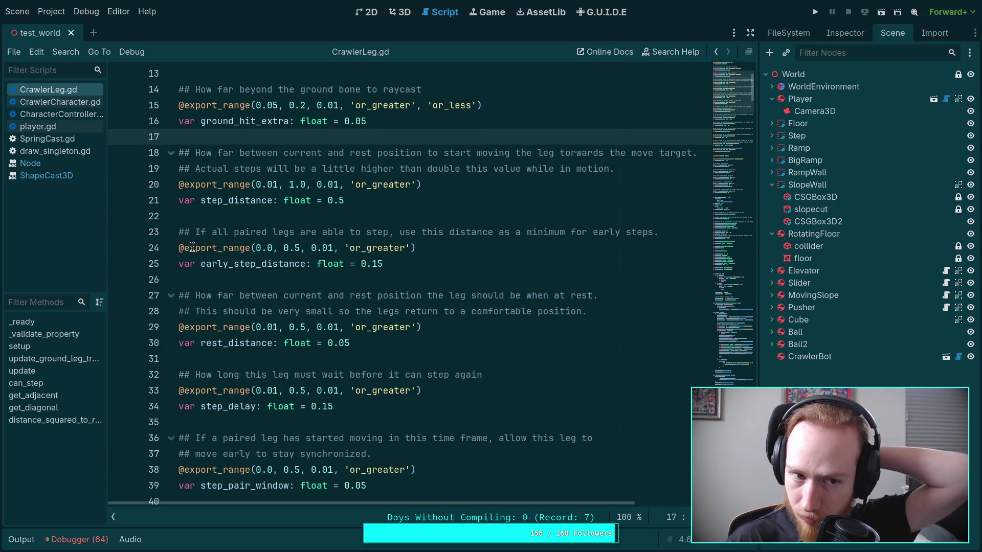
scroll(194, 251, "down", 8)
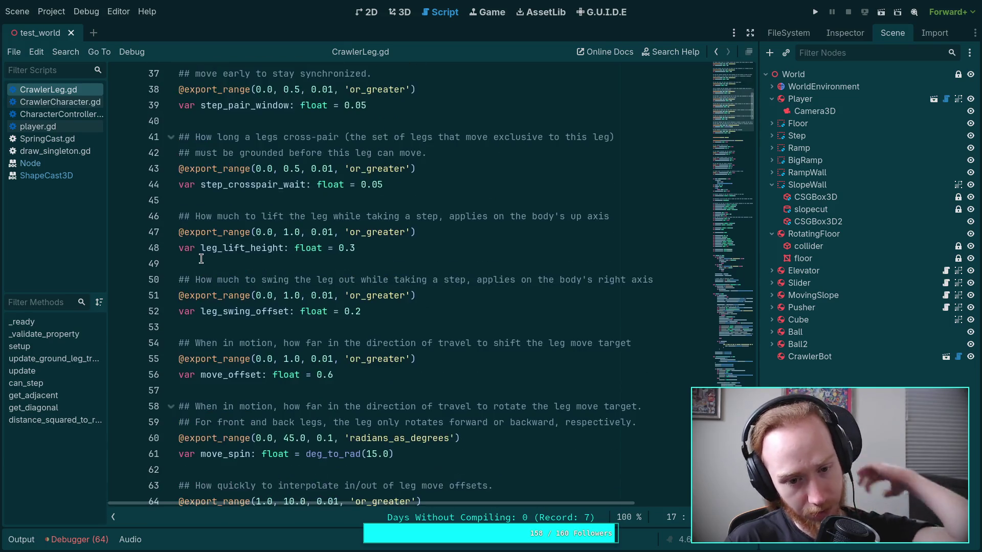
scroll(201, 258, "down", 4)
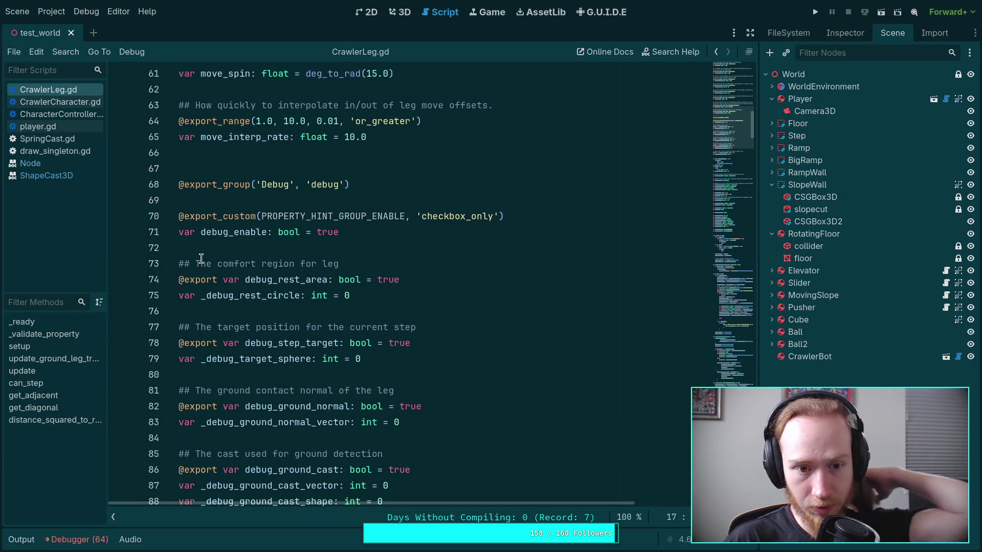
scroll(201, 258, "down", 4)
scroll(201, 259, "down", 3)
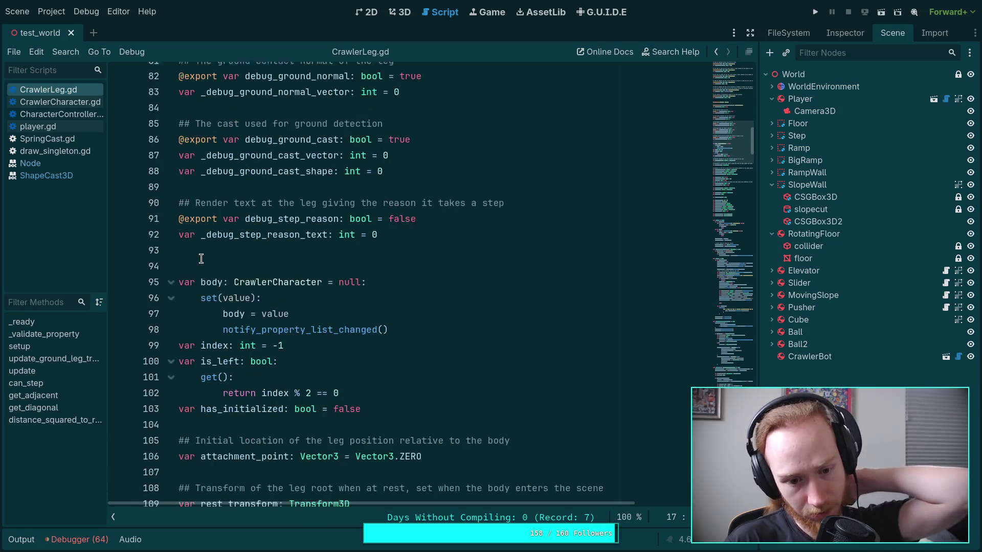
scroll(225, 276, "down", 5)
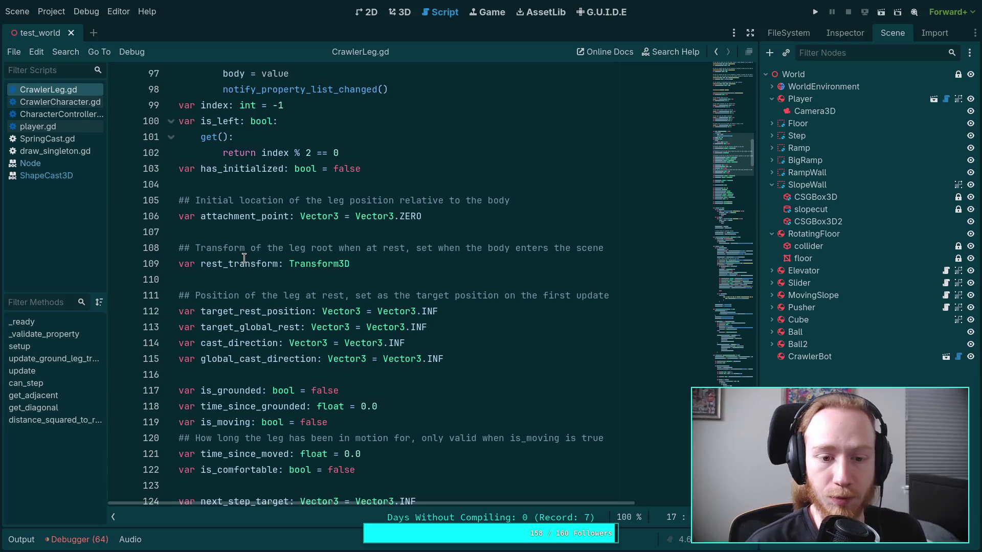
double_click(233, 311)
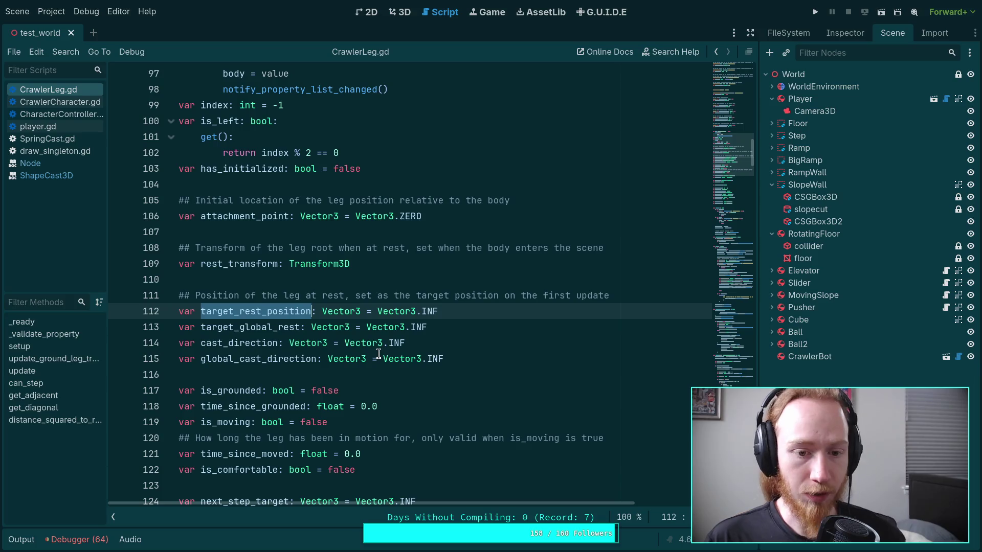
mouse_move(376, 330)
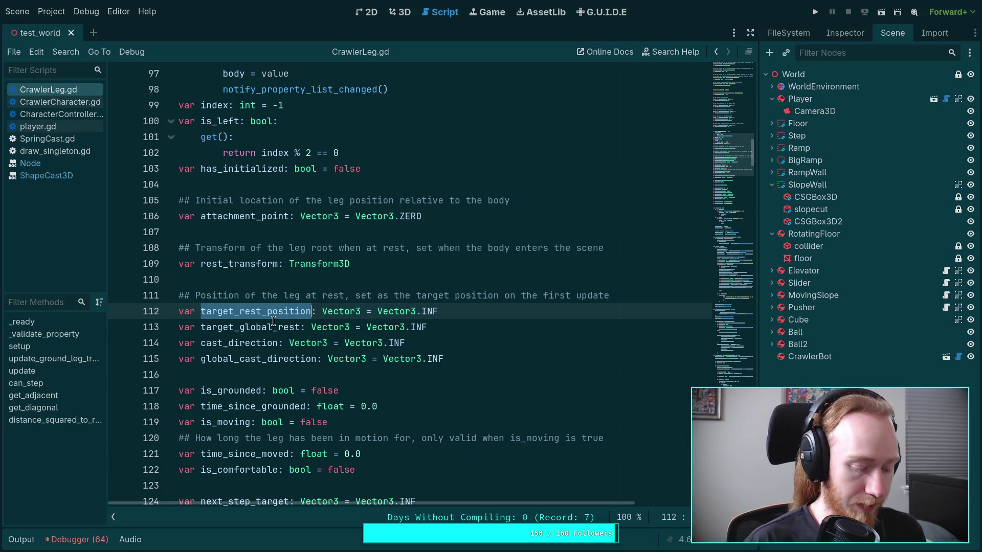
key("ctrl+f")
left_click(593, 517)
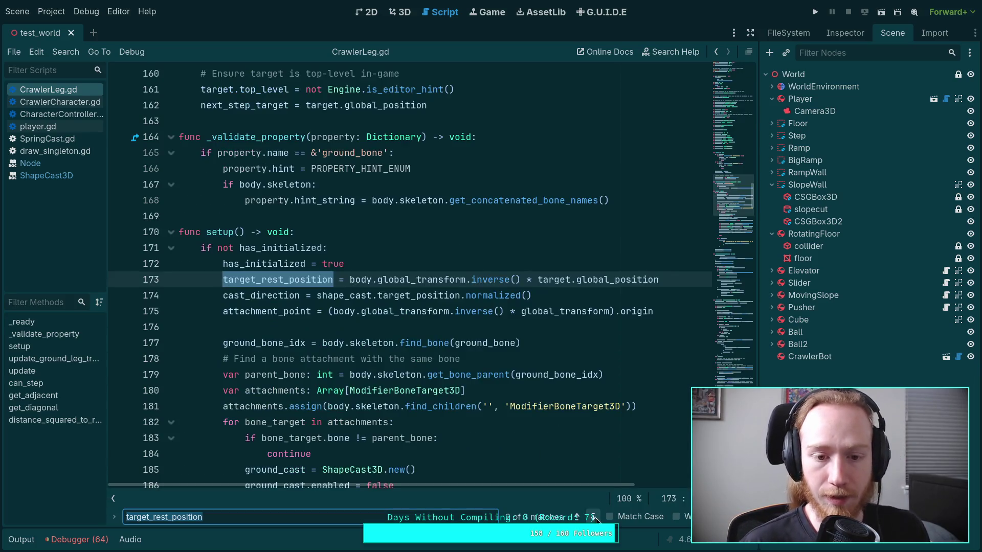
- Jump to the next target_rest_position match at line 242, where update() computes target_global_rest
scroll(328, 245, "down", 1)
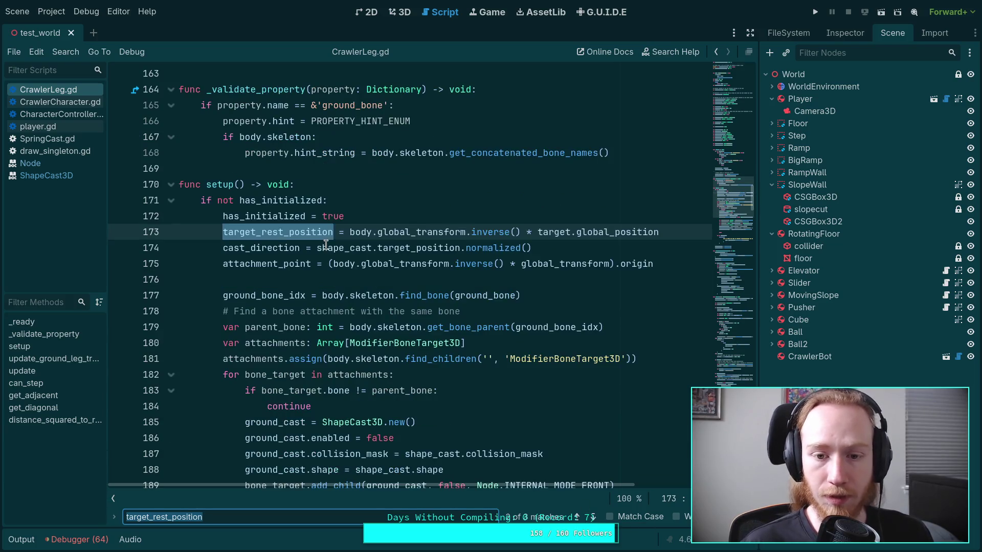
scroll(367, 228, "down", 1)
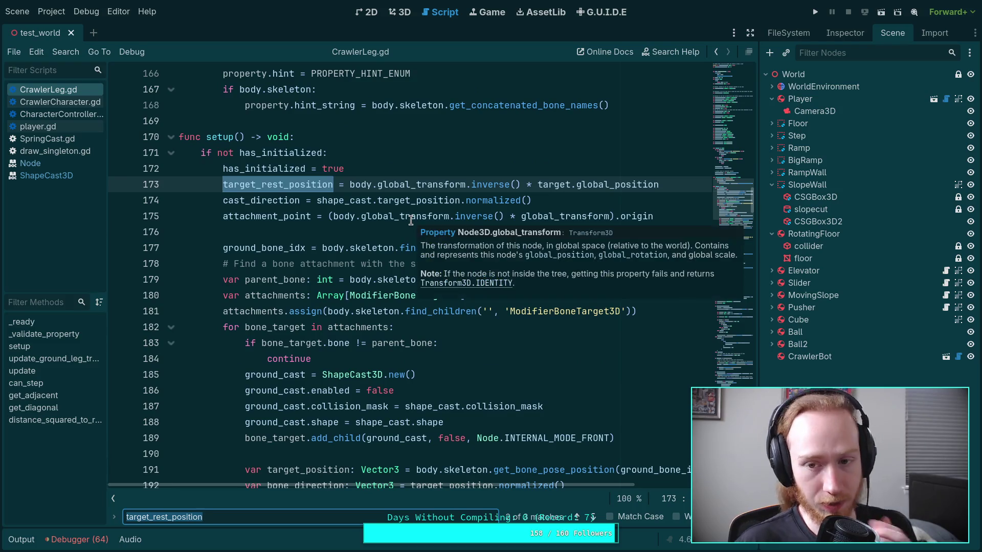
mouse_move(592, 190)
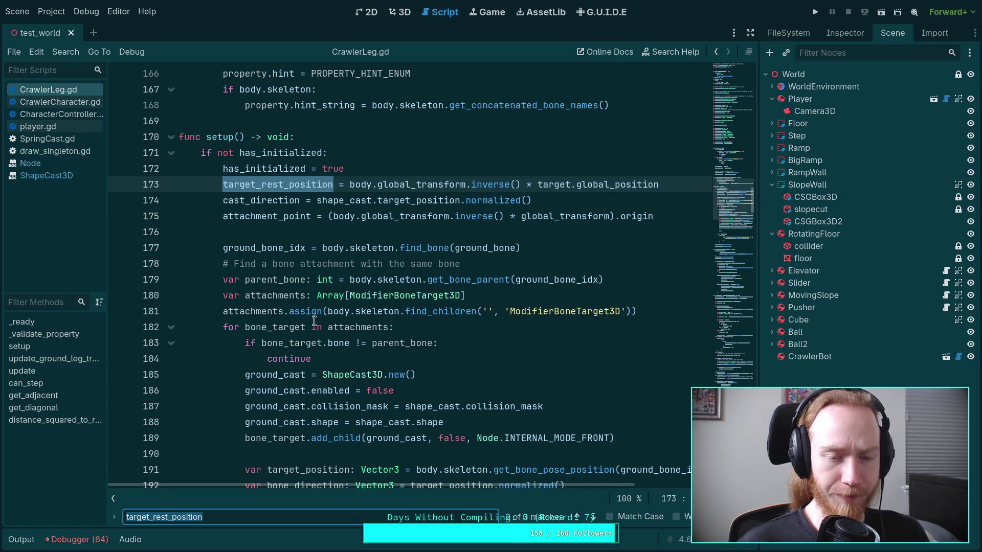
scroll(314, 320, "down", 1)
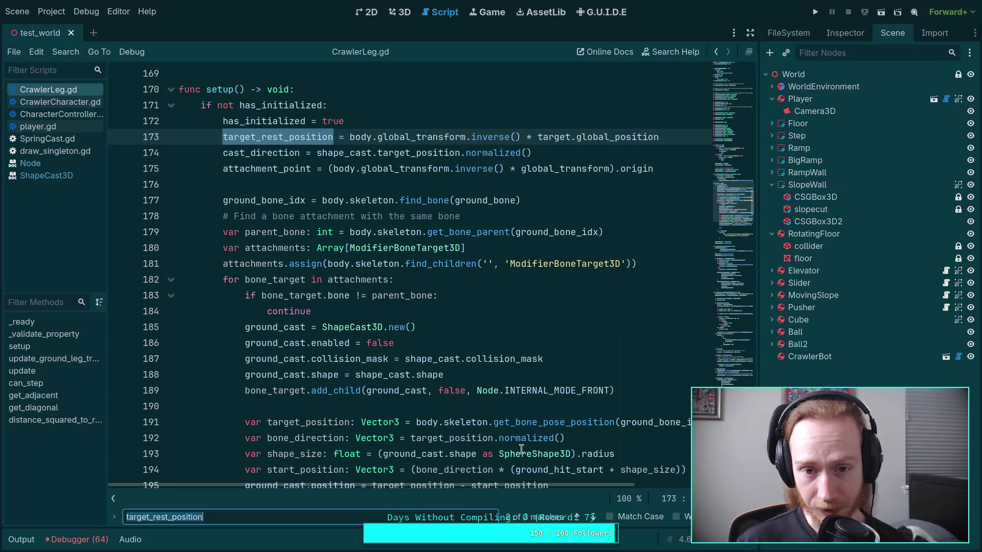
left_click(592, 517)
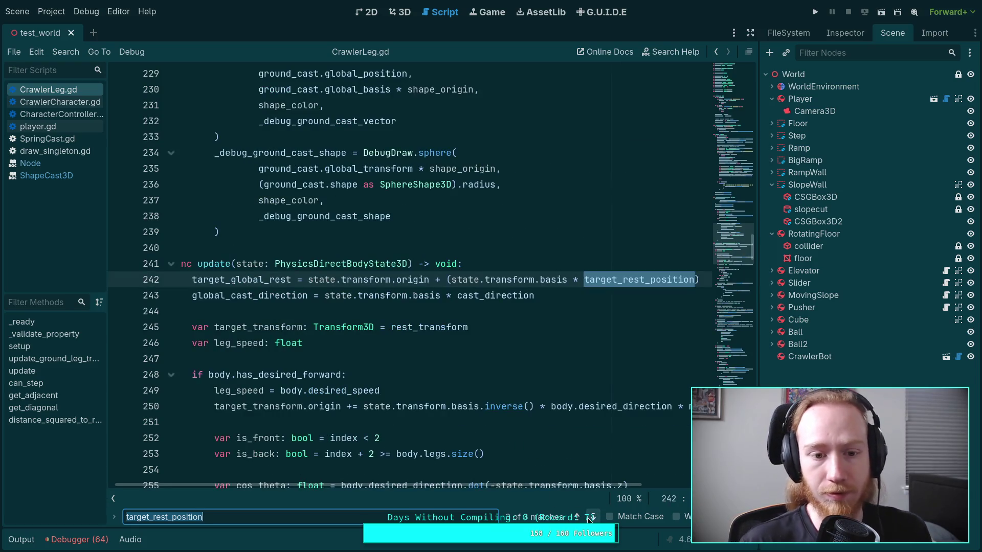
scroll(437, 489, "left", 1)
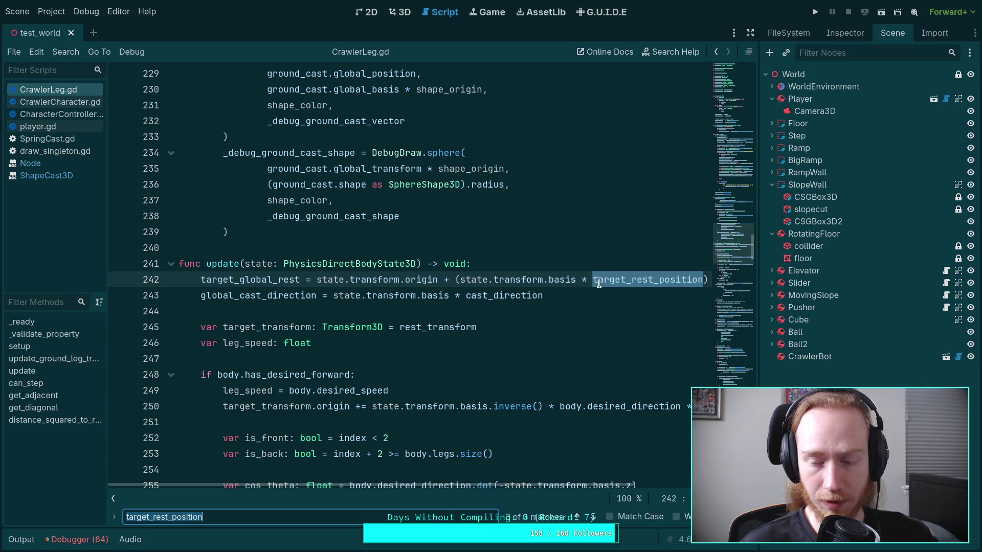
left_click(483, 281)
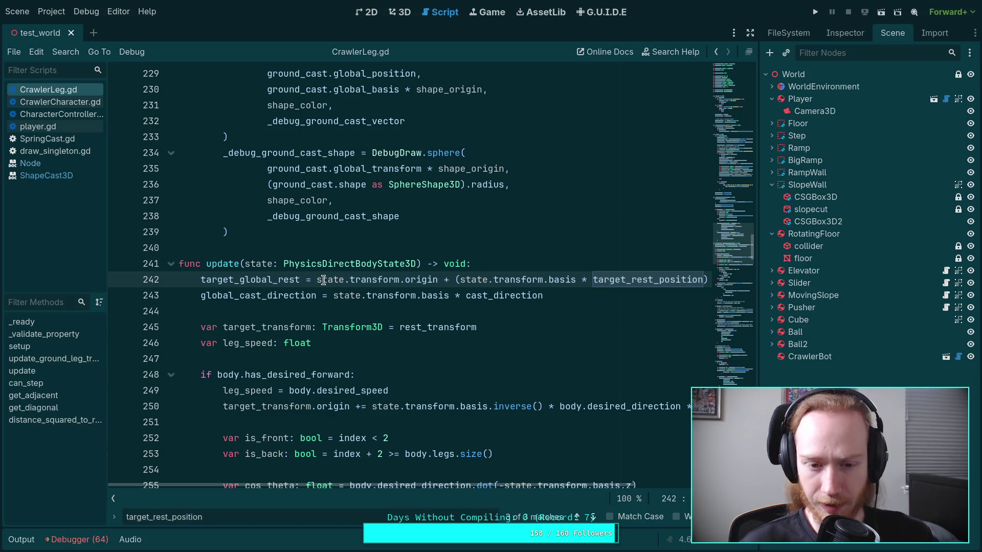
left_click_drag(316, 280, 461, 284)
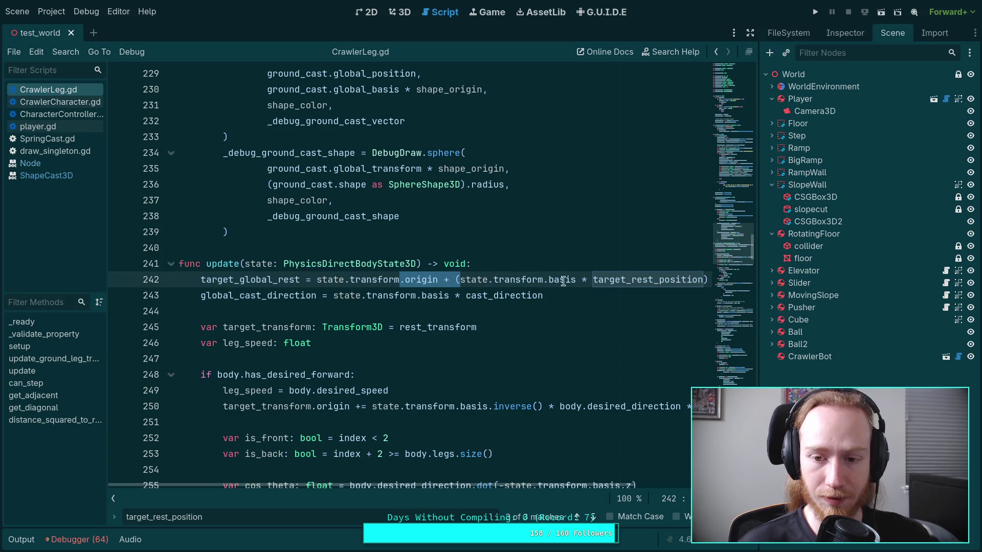
left_click_drag(576, 281, 398, 280)
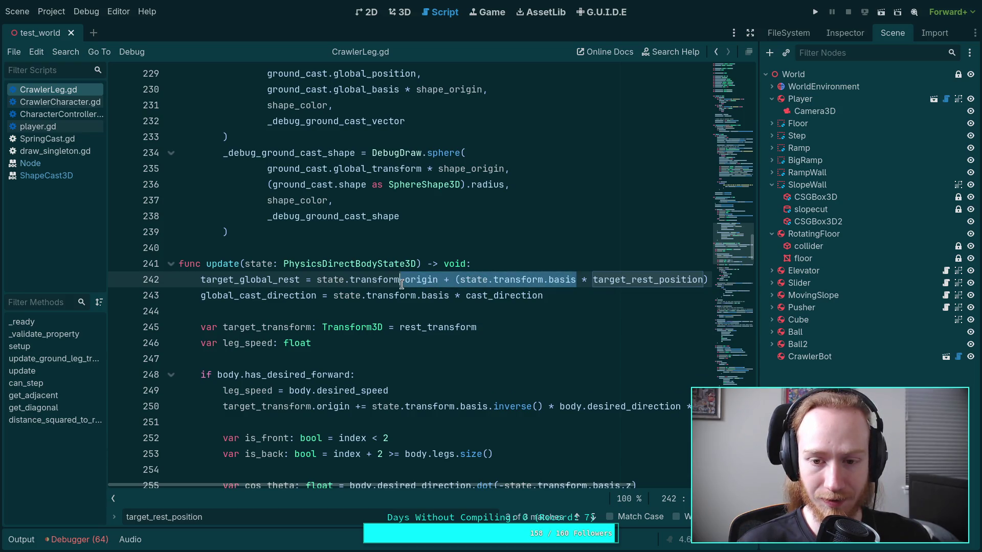
key("BackSpace")
key("End")
key("BackSpace")
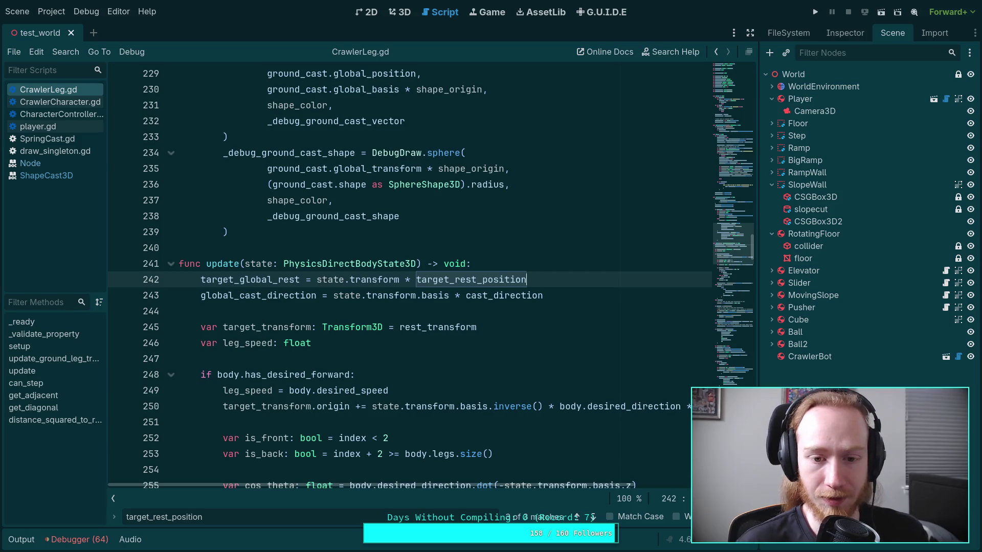
double_click(378, 279)
left_click(333, 375)
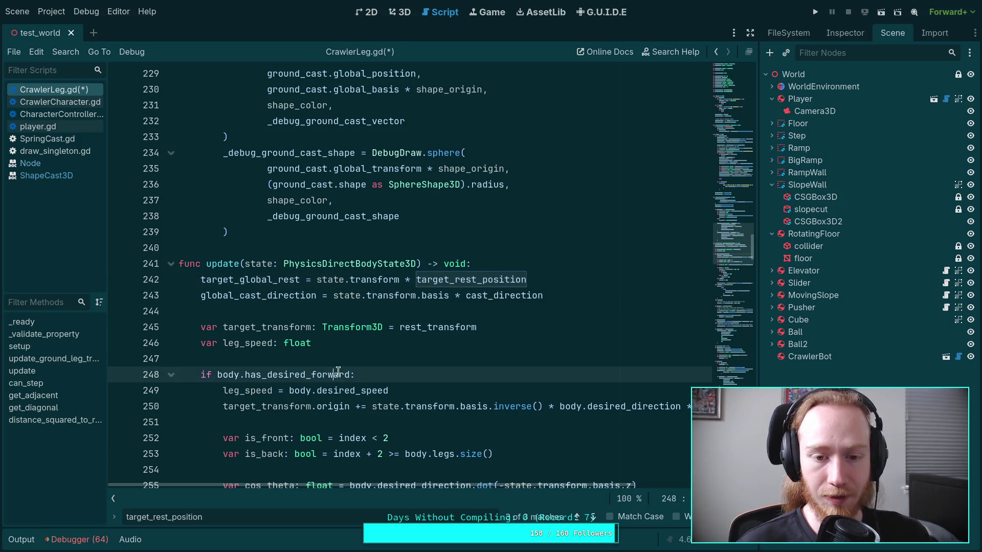
double_click(271, 328)
scroll(418, 295, "down", 4)
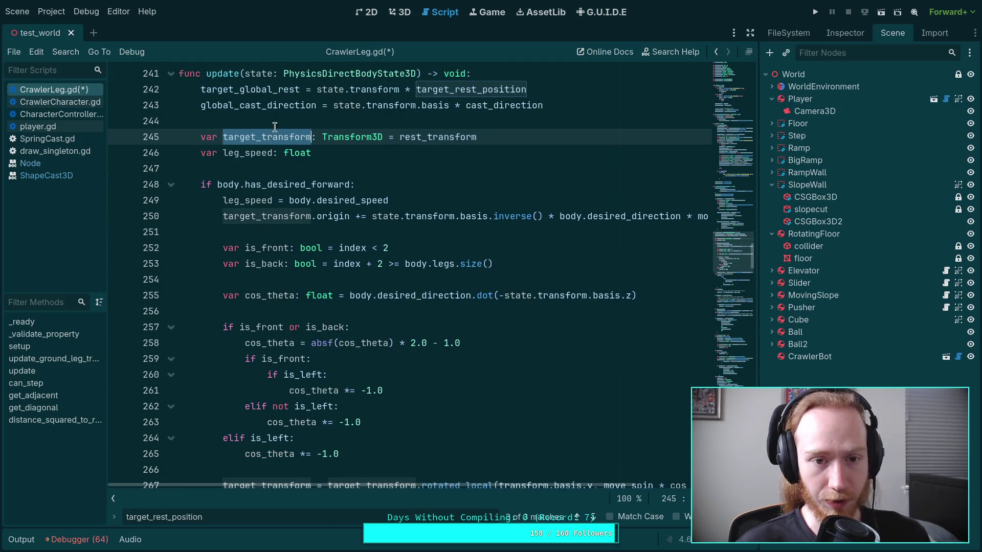
mouse_move(422, 142)
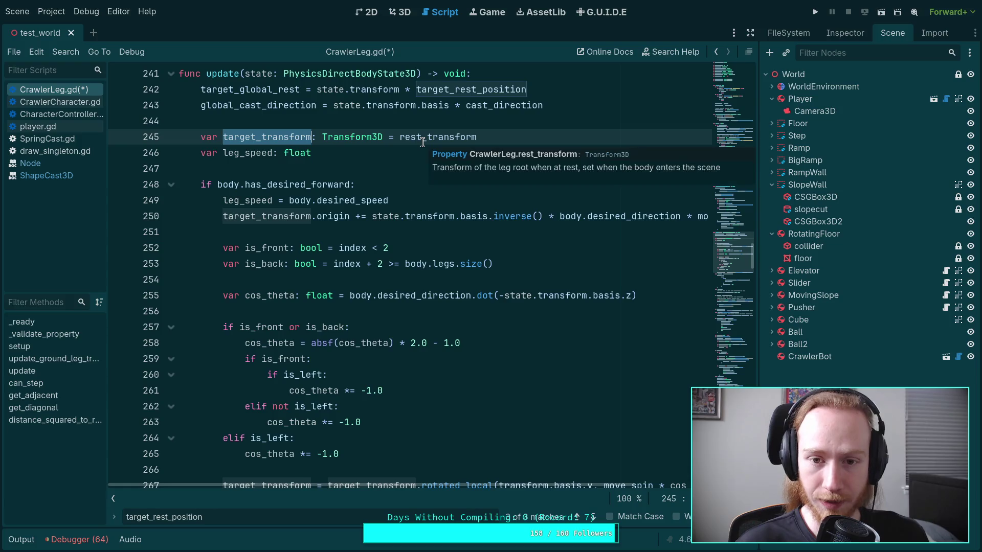
double_click(422, 137)
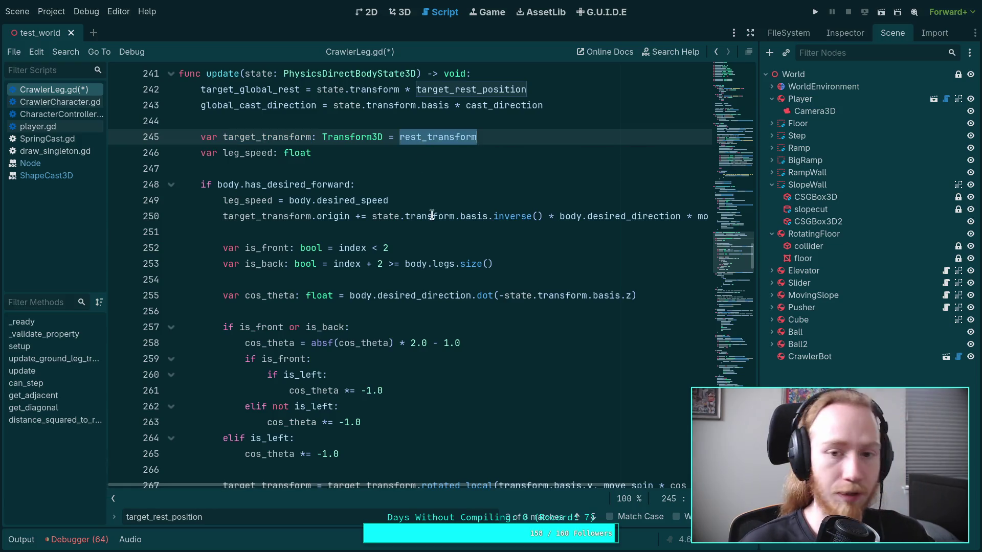
scroll(432, 214, "up", 6)
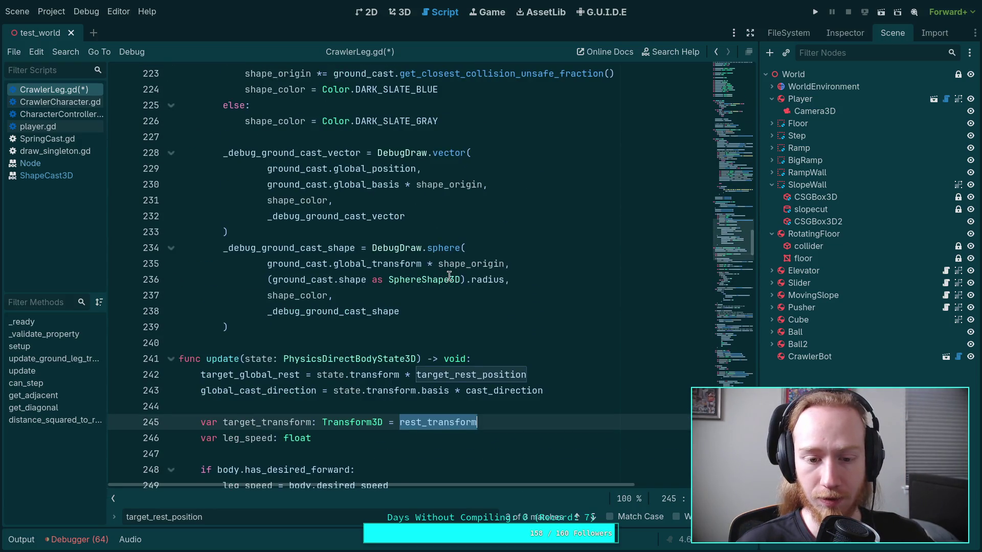
scroll(449, 276, "up", 1)
double_click(266, 428)
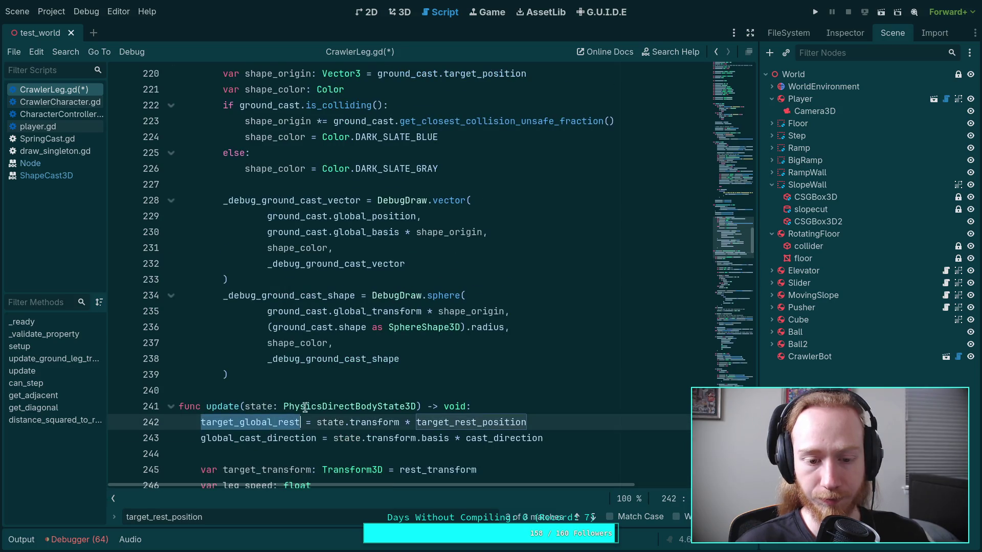
scroll(422, 335, "down", 7)
scroll(421, 335, "down", 17)
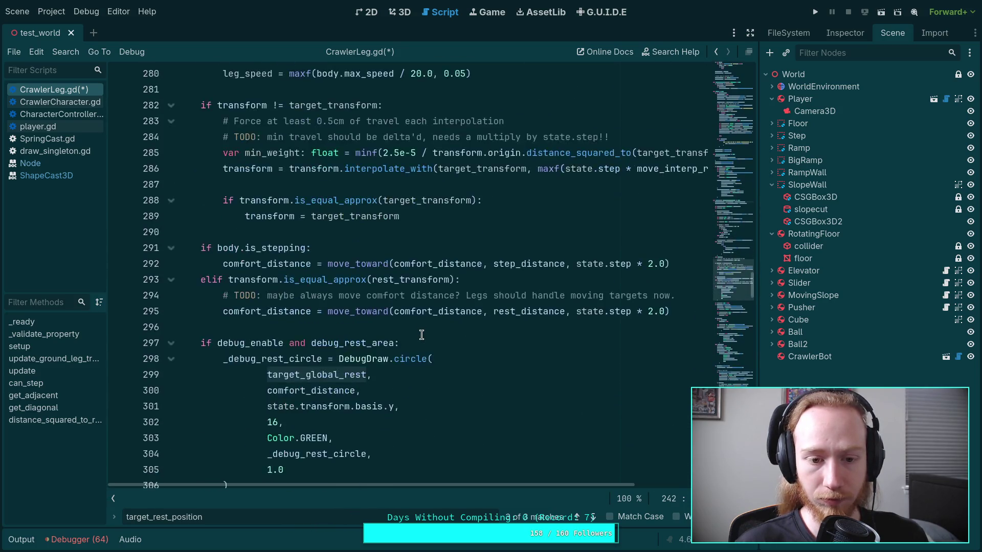
scroll(421, 335, "up", 20)
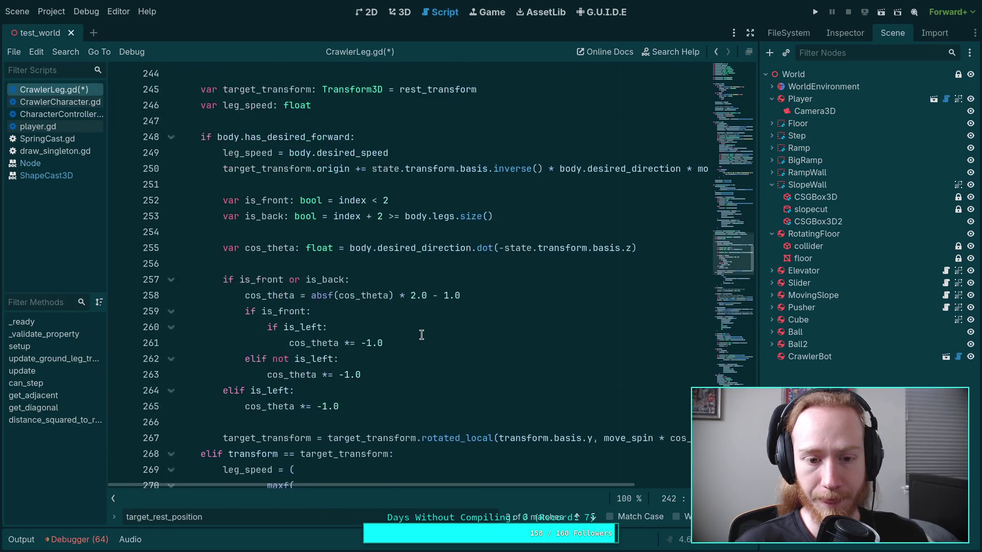
scroll(422, 335, "down", 20)
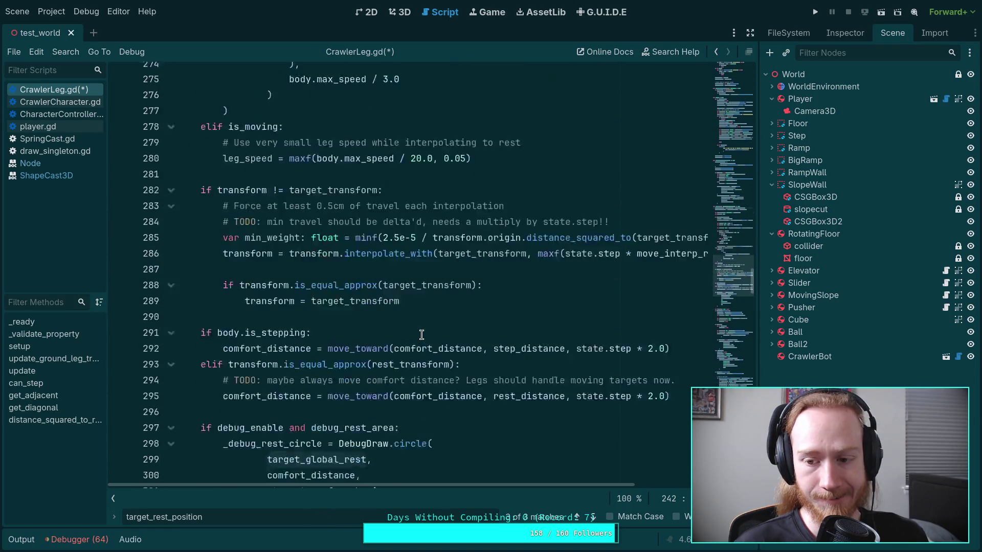
scroll(421, 335, "down", 19)
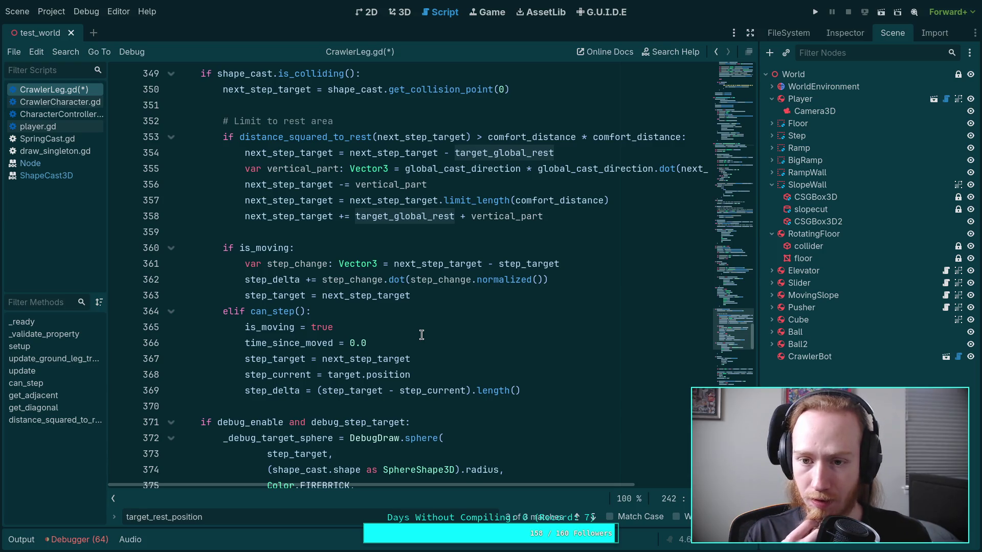
scroll(422, 335, "up", 19)
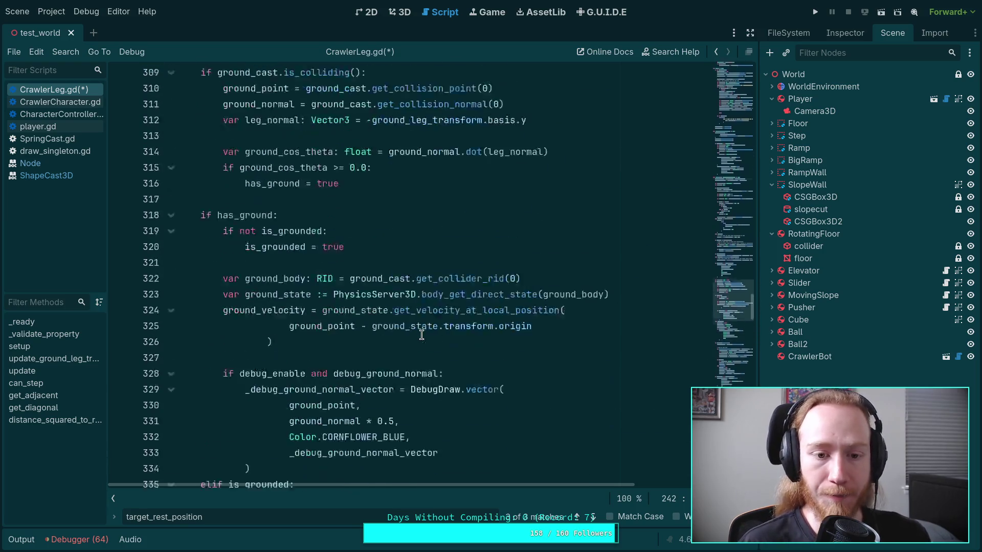
scroll(410, 334, "up", 9)
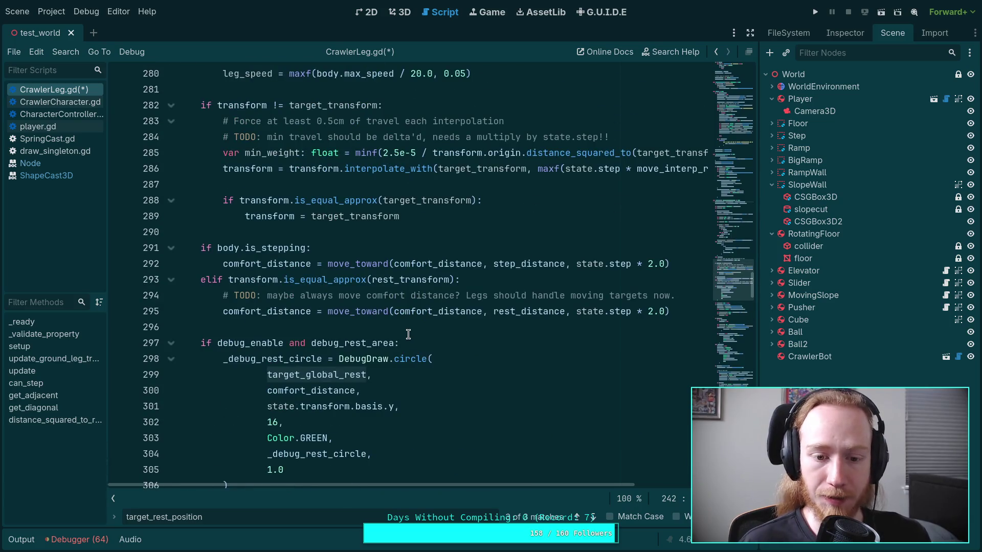
scroll(395, 328, "up", 10)
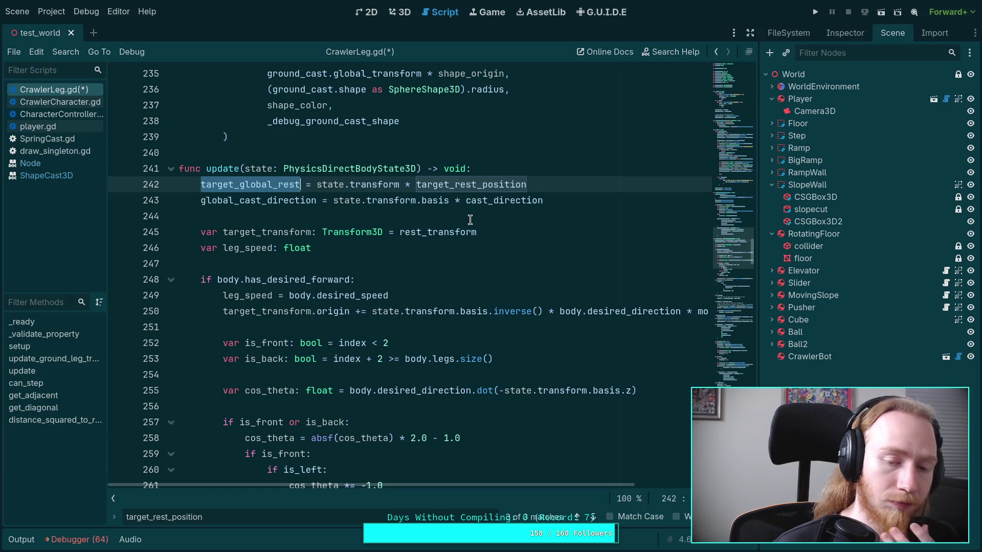
double_click(443, 234)
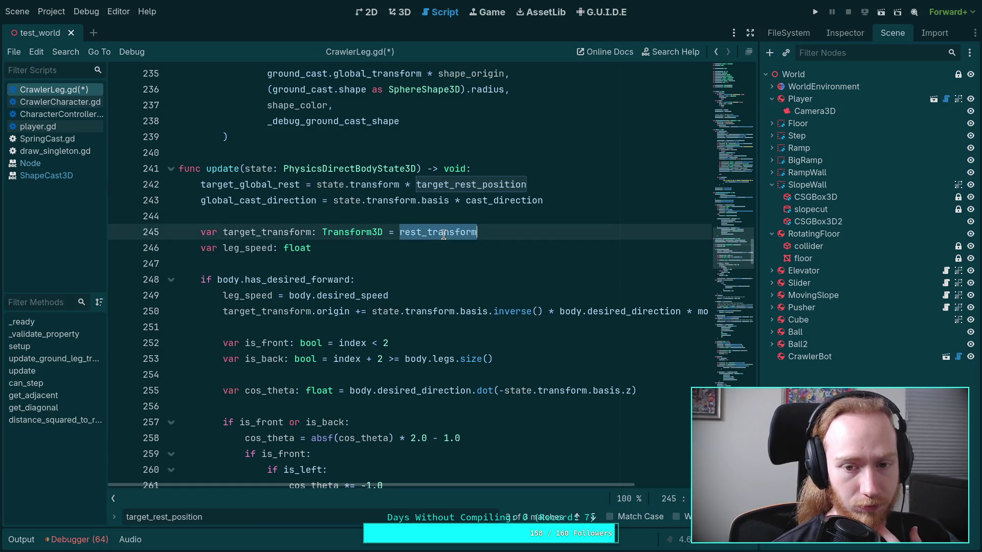
scroll(350, 257, "up", 15)
scroll(350, 258, "up", 4)
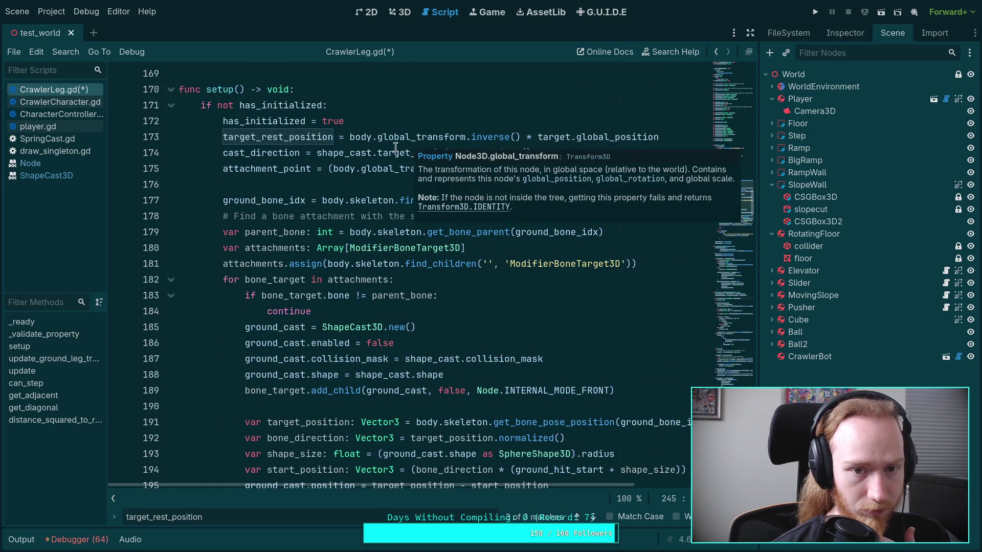
scroll(354, 237, "up", 4)
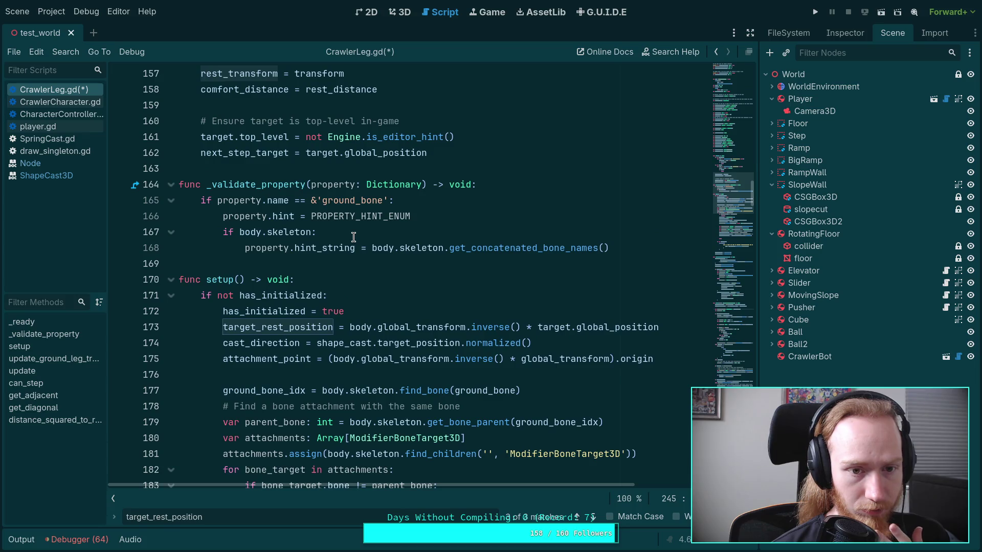
scroll(353, 237, "up", 3)
double_click(259, 216)
scroll(368, 233, "up", 4)
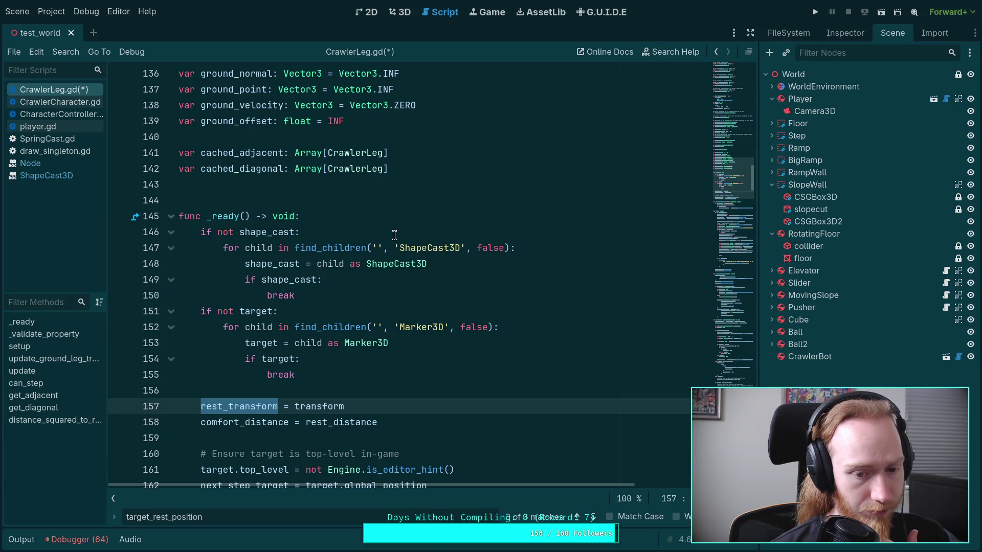
scroll(394, 235, "down", 2)
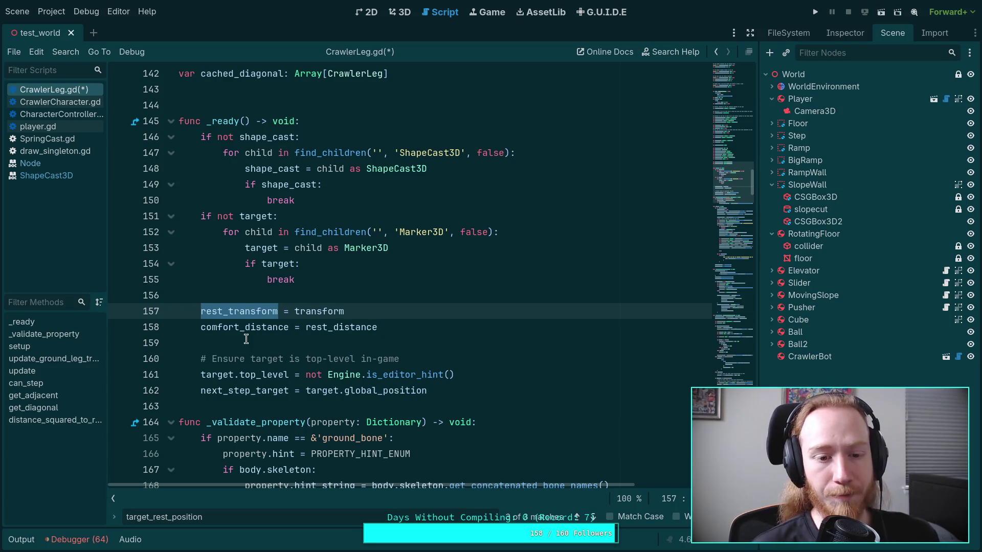
scroll(379, 329, "down", 3)
scroll(359, 360, "down", 20)
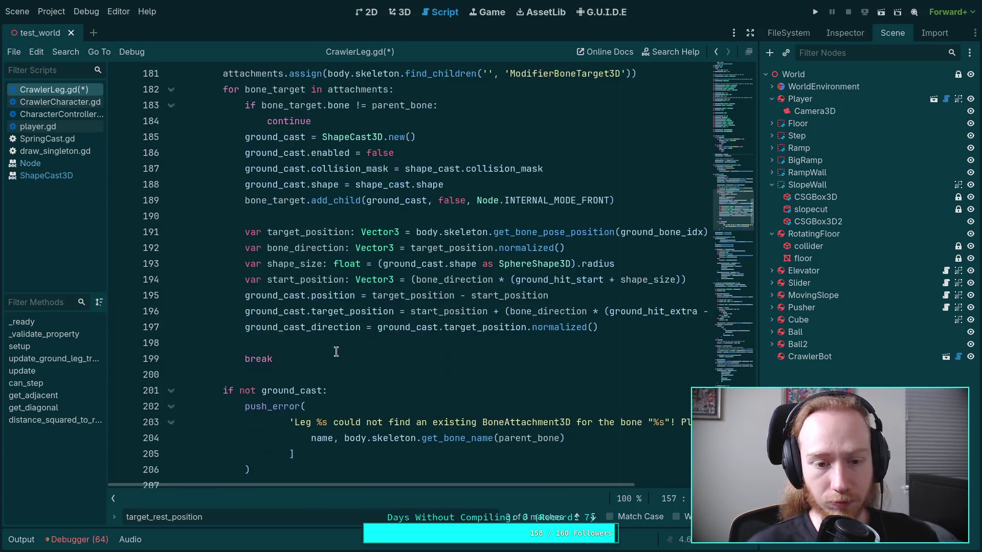
scroll(336, 351, "down", 6)
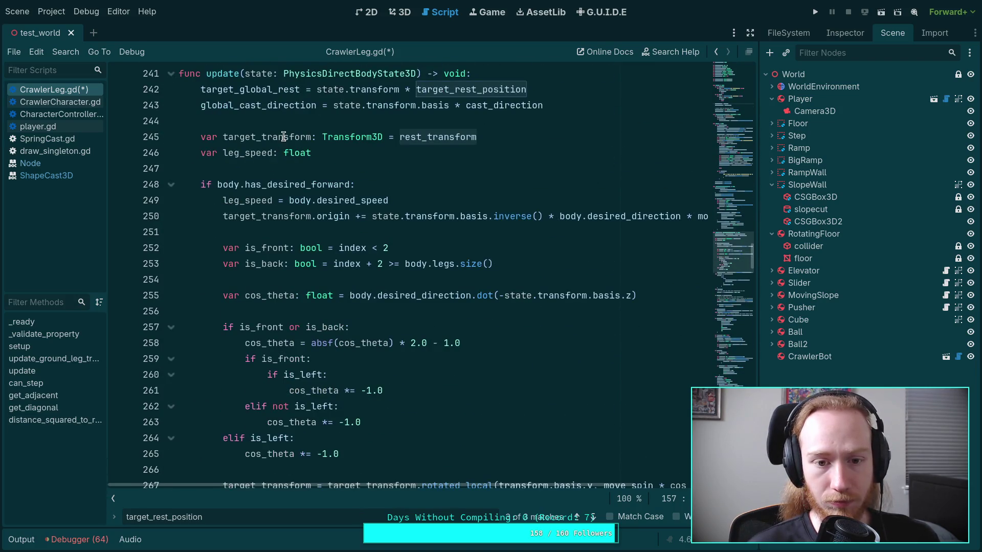
double_click(282, 137)
scroll(344, 345, "down", 1)
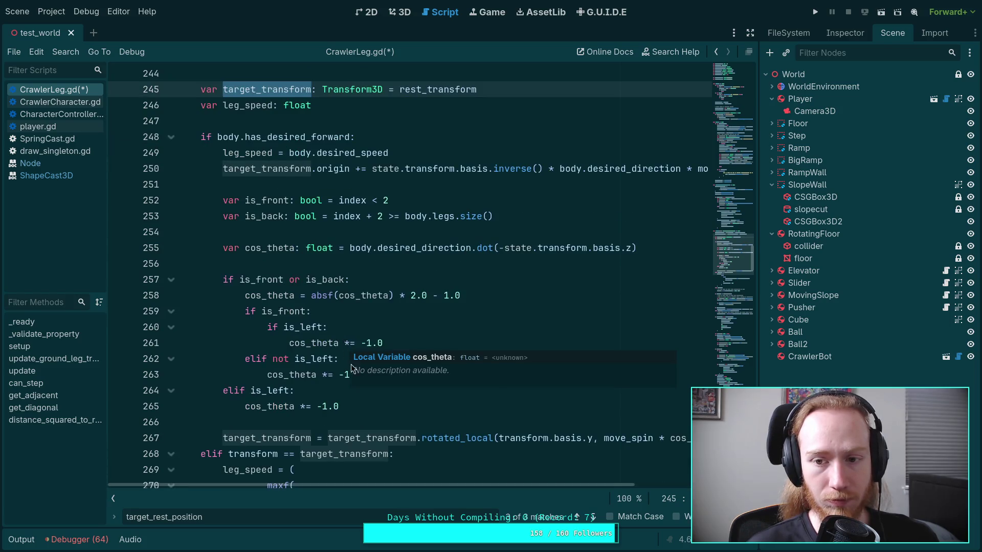
scroll(366, 450, "down", 3)
scroll(366, 450, "down", 3)
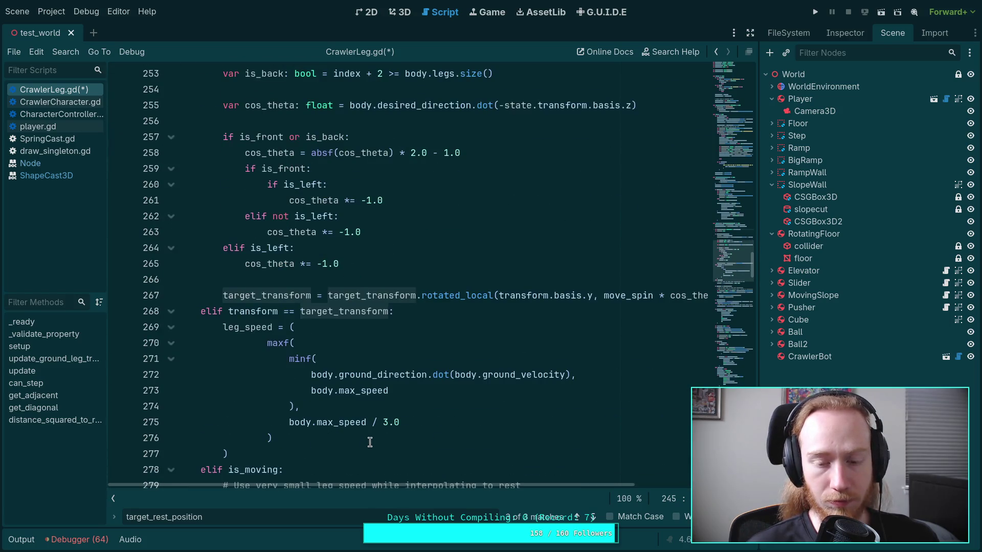
scroll(393, 399, "down", 3)
scroll(393, 399, "down", 2)
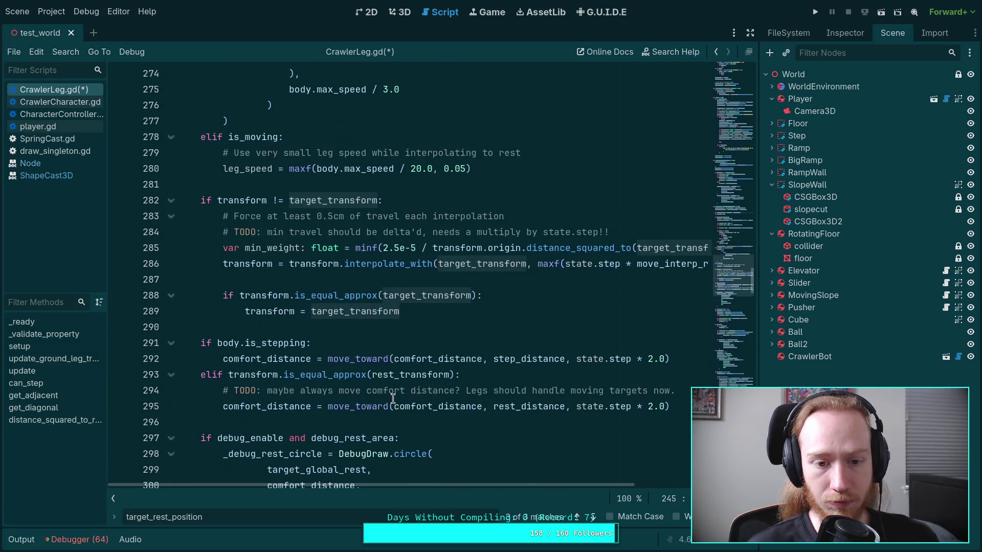
scroll(297, 365, "down", 2)
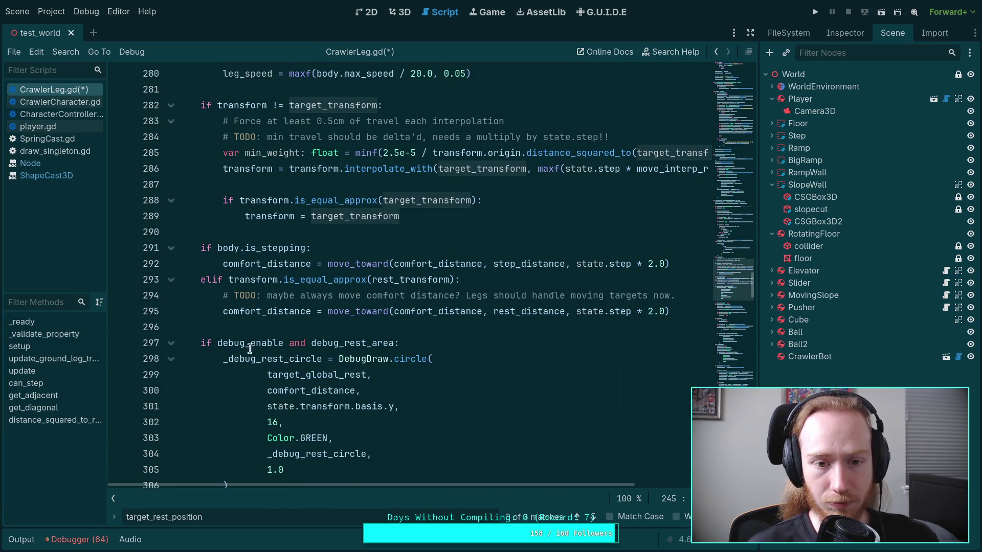
scroll(308, 333, "up", 2)
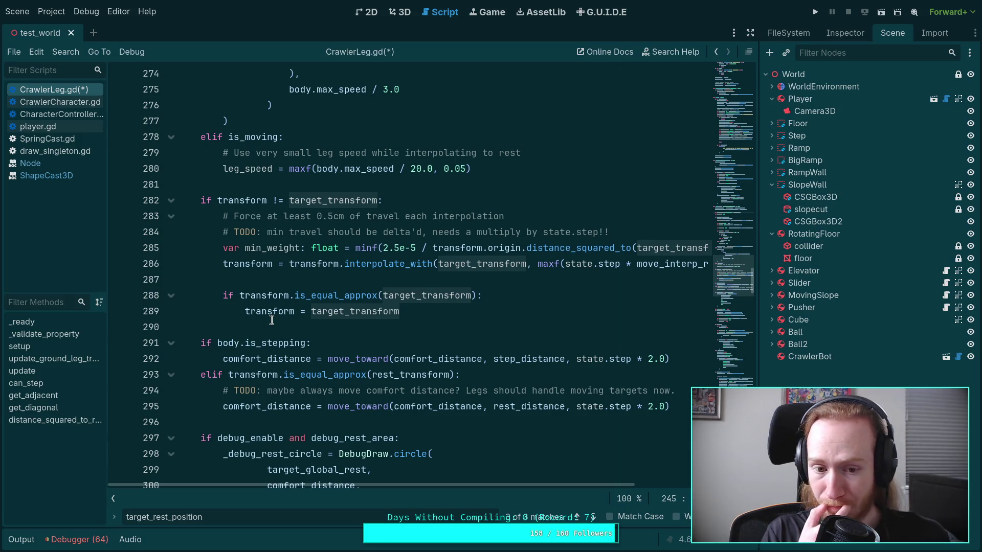
scroll(298, 311, "up", 5)
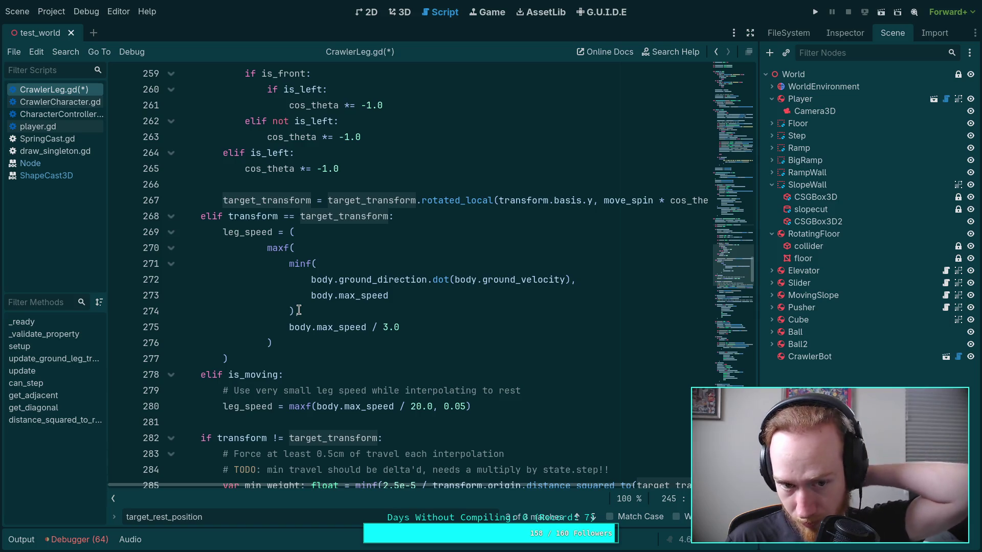
scroll(299, 311, "up", 9)
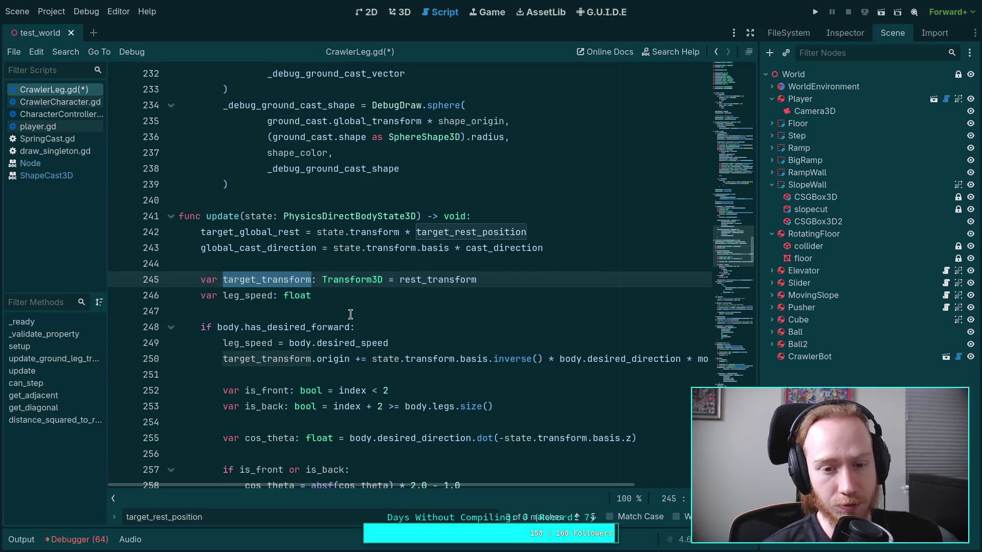
scroll(351, 314, "up", 2)
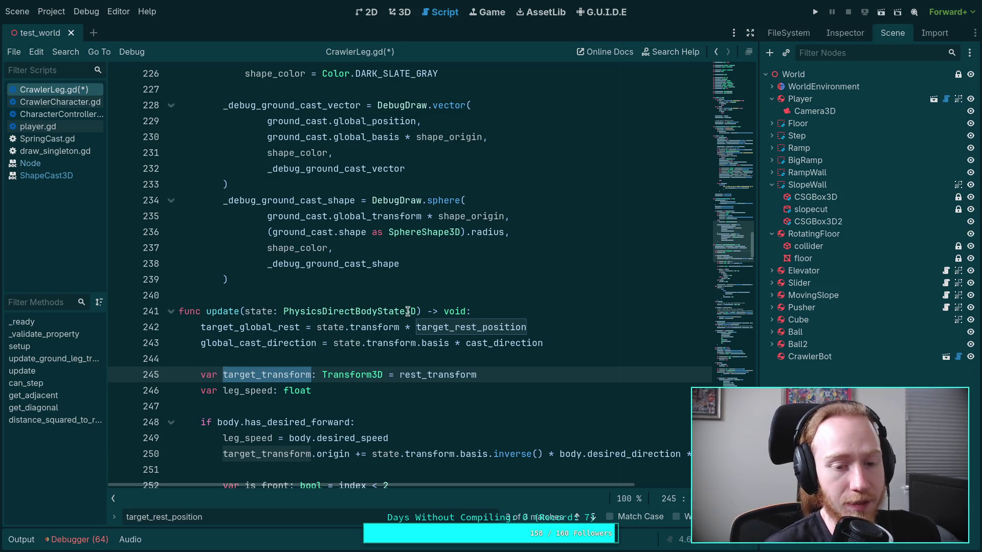
mouse_move(408, 311)
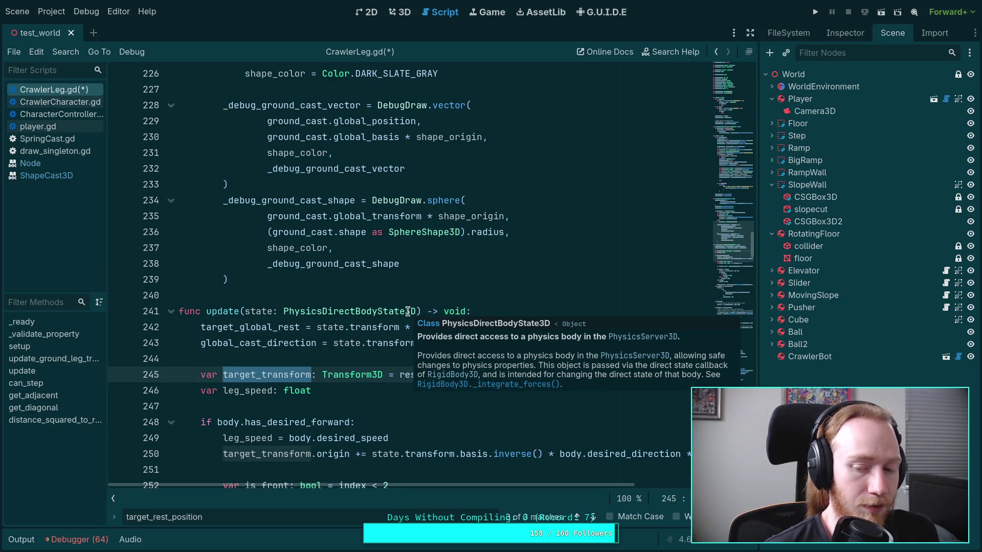
key("Escape")
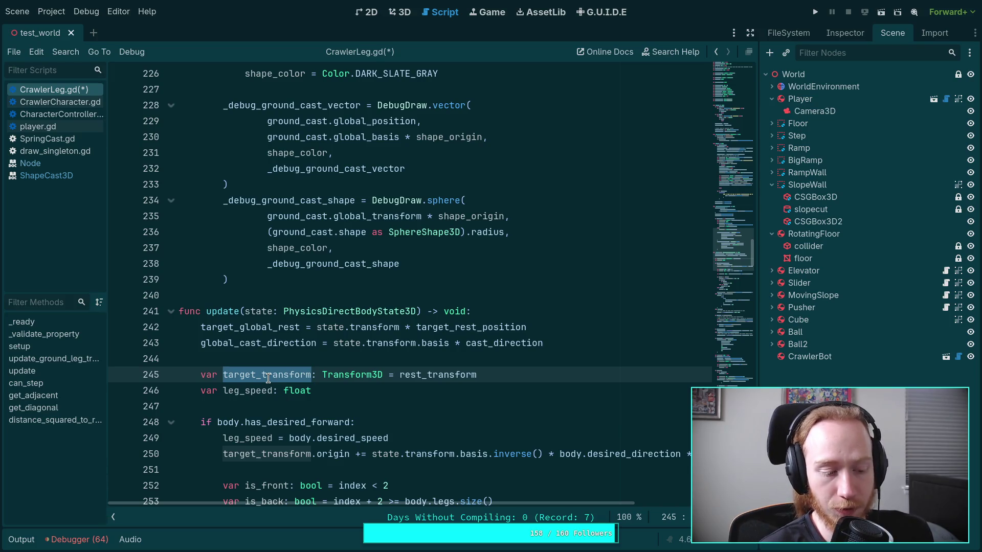
left_click(213, 356)
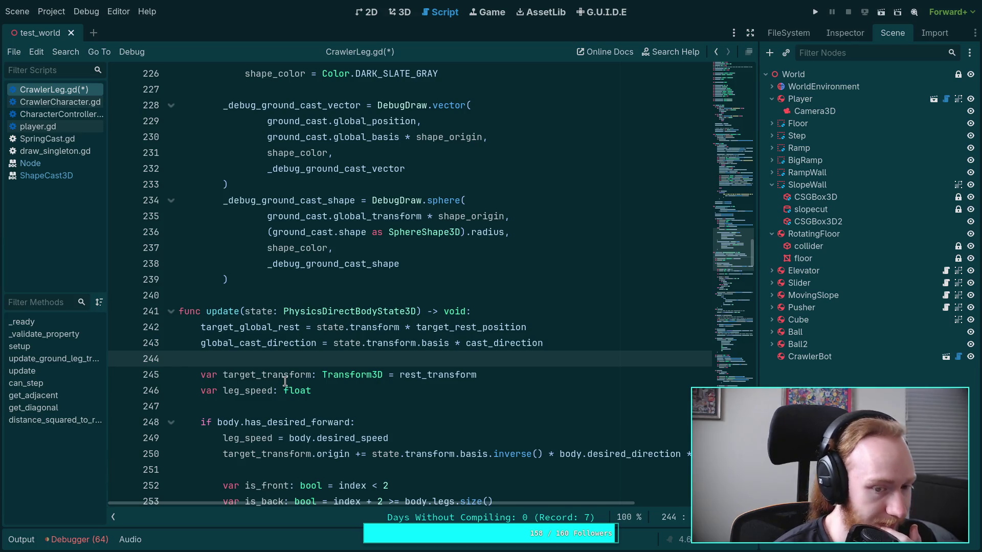
scroll(285, 381, "down", 9)
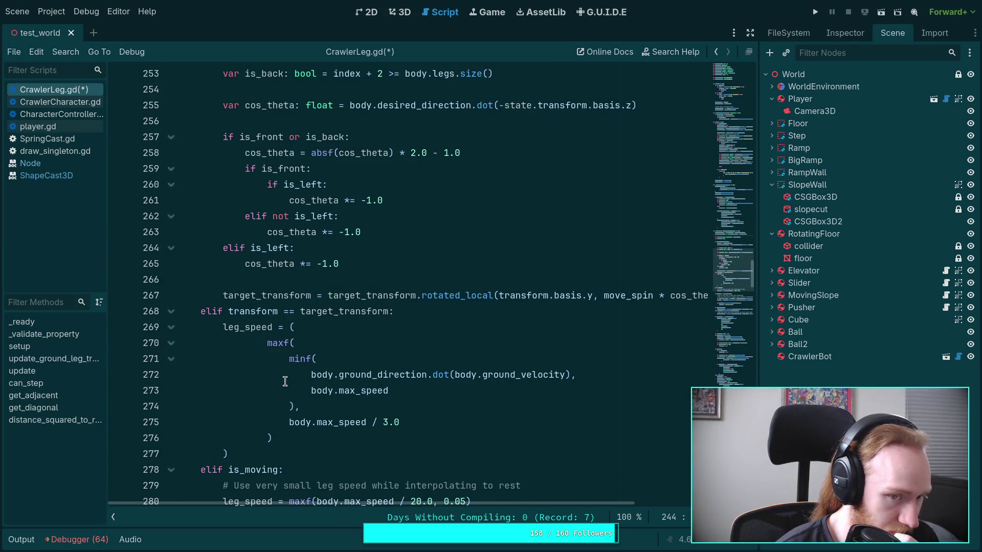
scroll(284, 381, "down", 6)
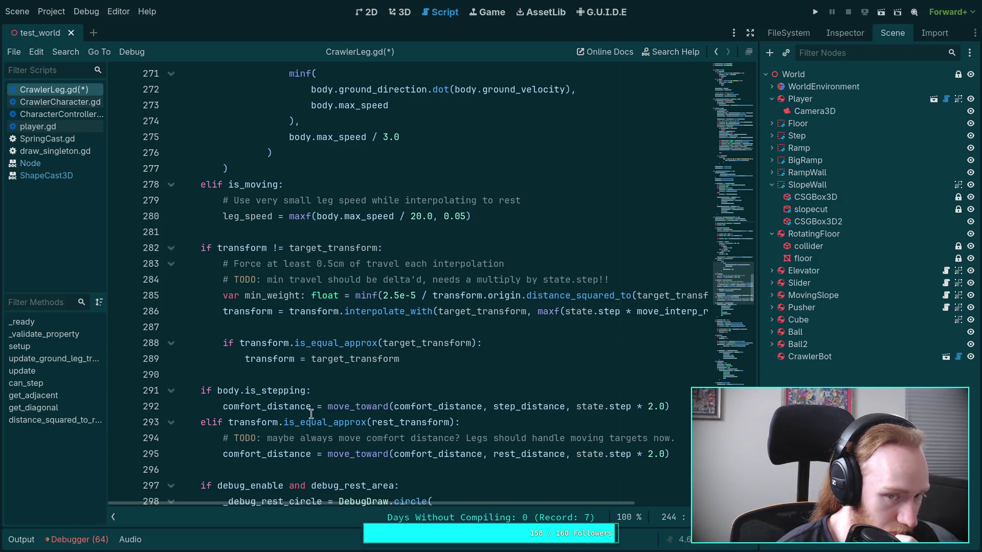
mouse_move(359, 450)
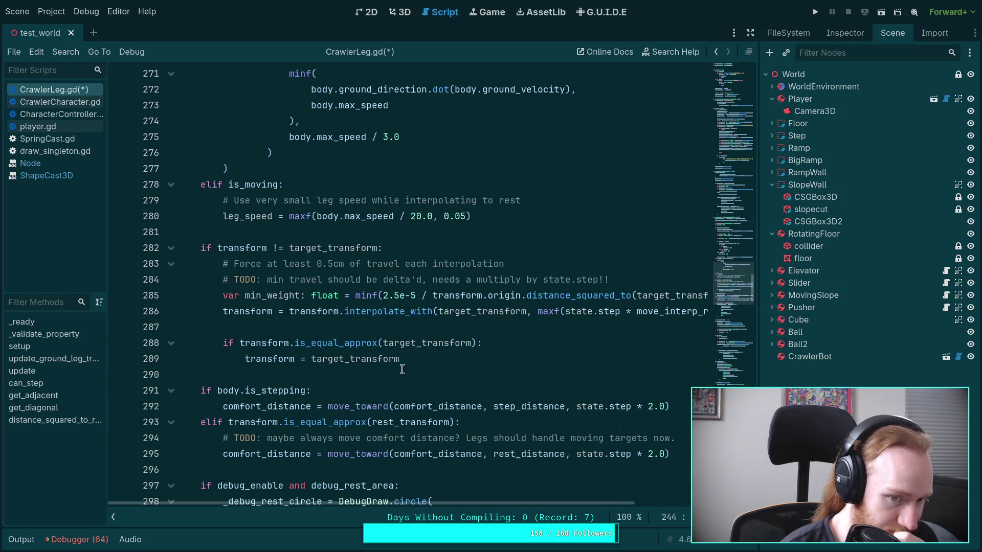
left_click(425, 360)
scroll(425, 361, "up", 3)
scroll(425, 360, "up", 3)
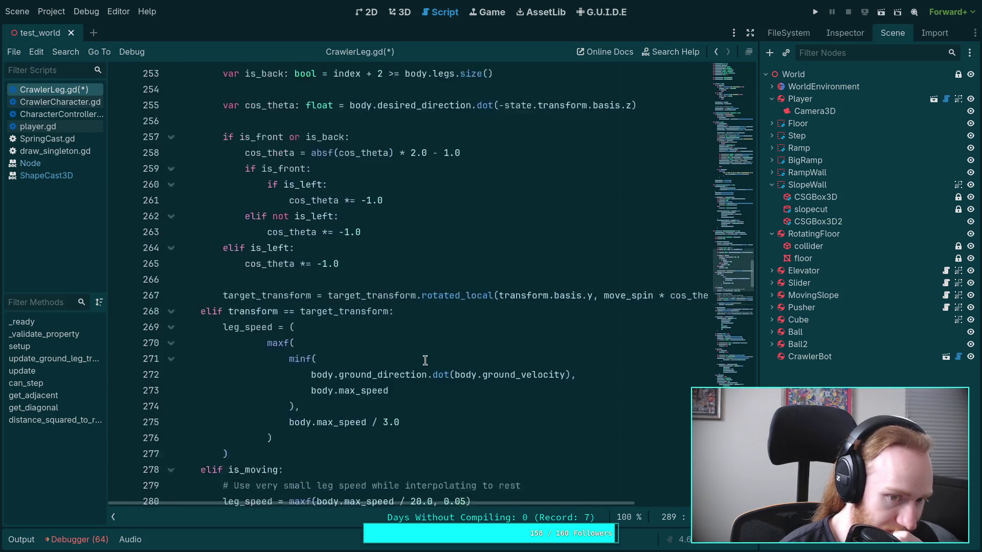
scroll(424, 360, "down", 5)
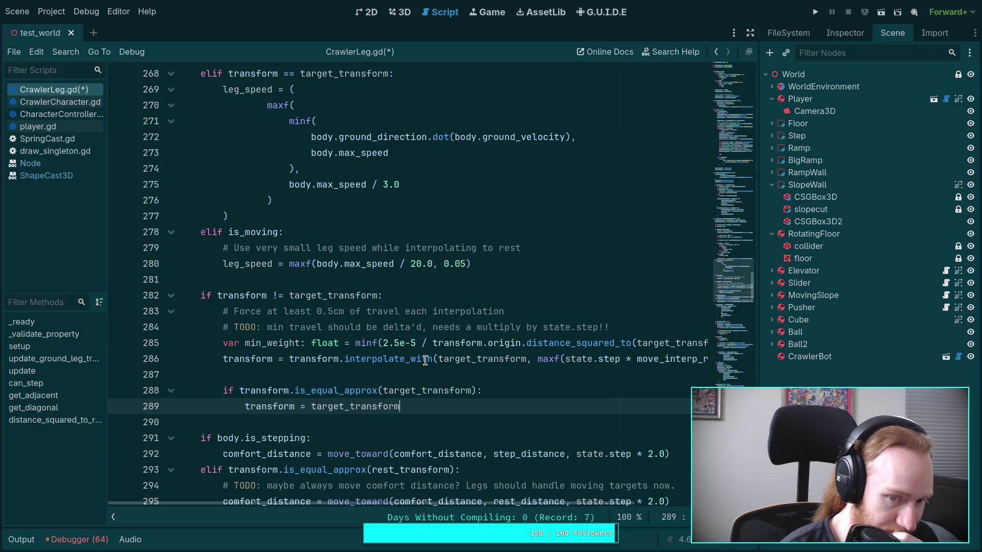
scroll(425, 360, "up", 3)
scroll(425, 360, "up", 7)
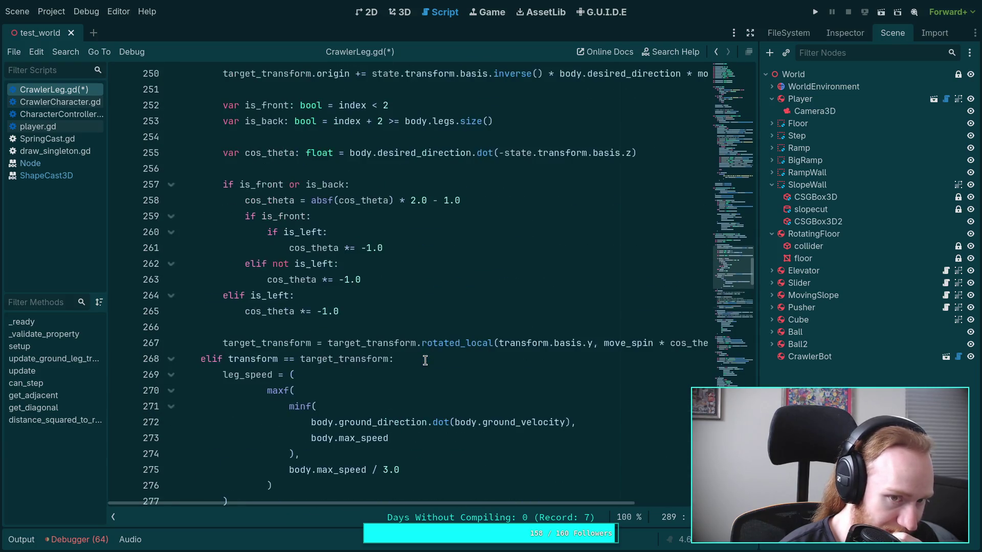
scroll(425, 361, "up", 1)
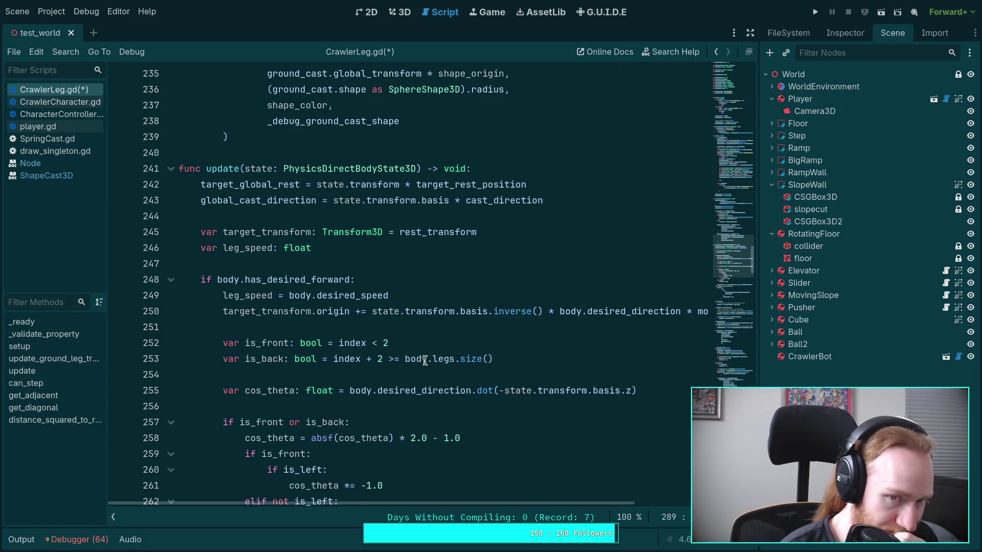
scroll(425, 360, "down", 1)
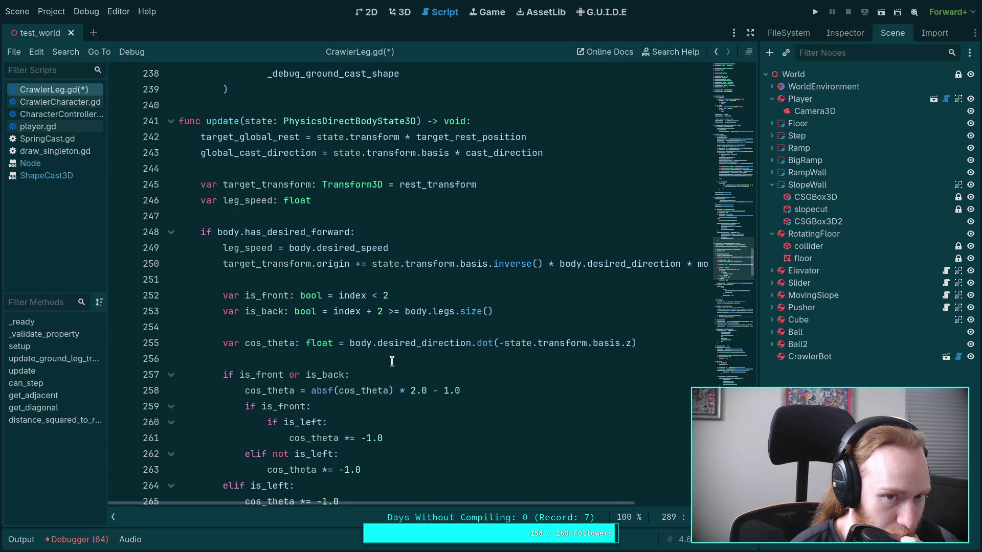
double_click(256, 137)
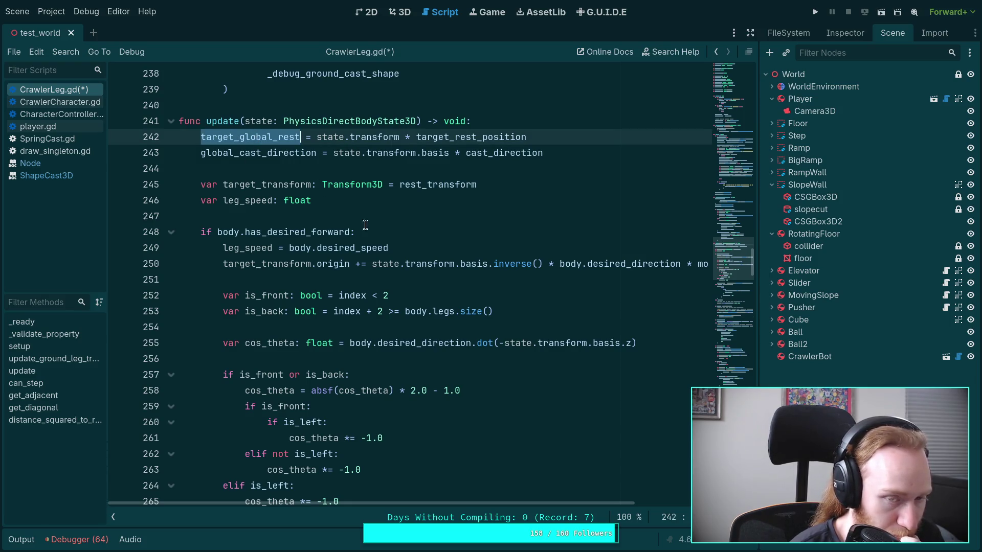
scroll(420, 352, "down", 10)
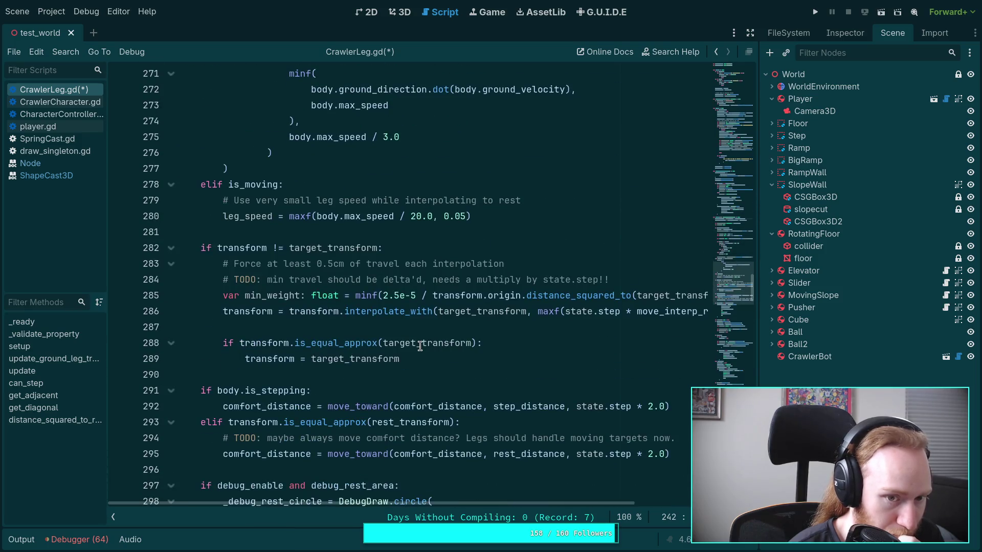
scroll(420, 347, "down", 2)
scroll(420, 347, "up", 14)
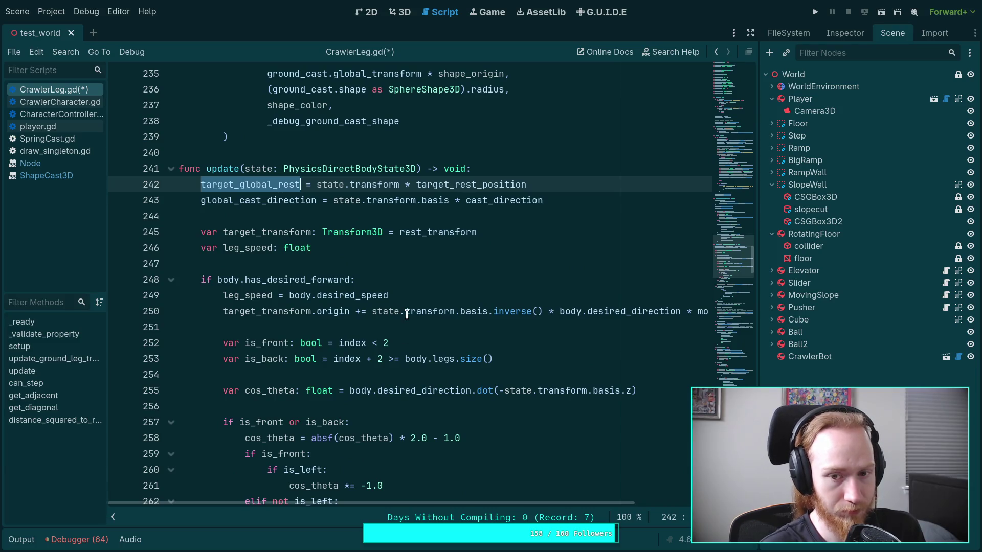
mouse_move(407, 314)
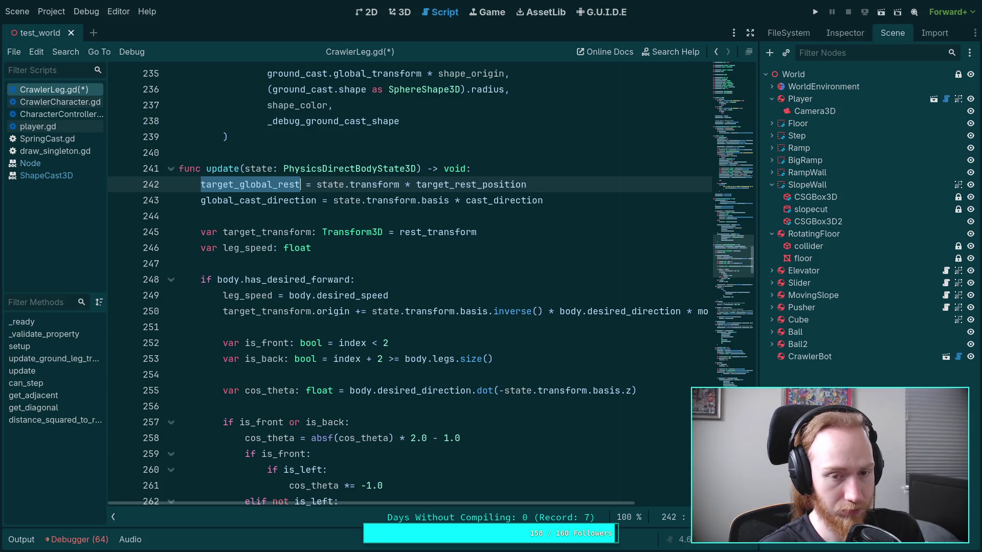
key("BackSpace")
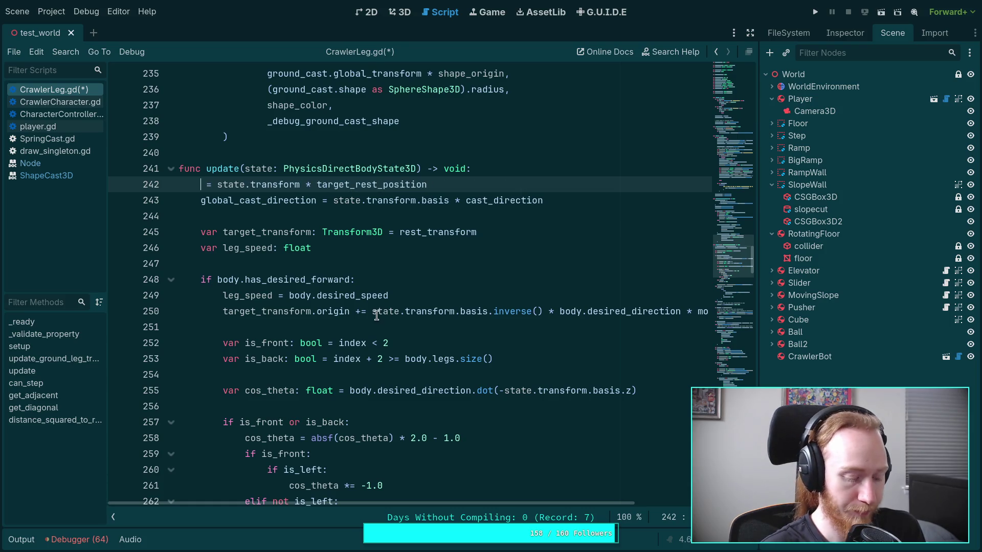
- Restore the deleted variable name and cut the target_global_rest line out of update()
key("ctrl+z")
key("Right")
scroll(395, 325, "down", 12)
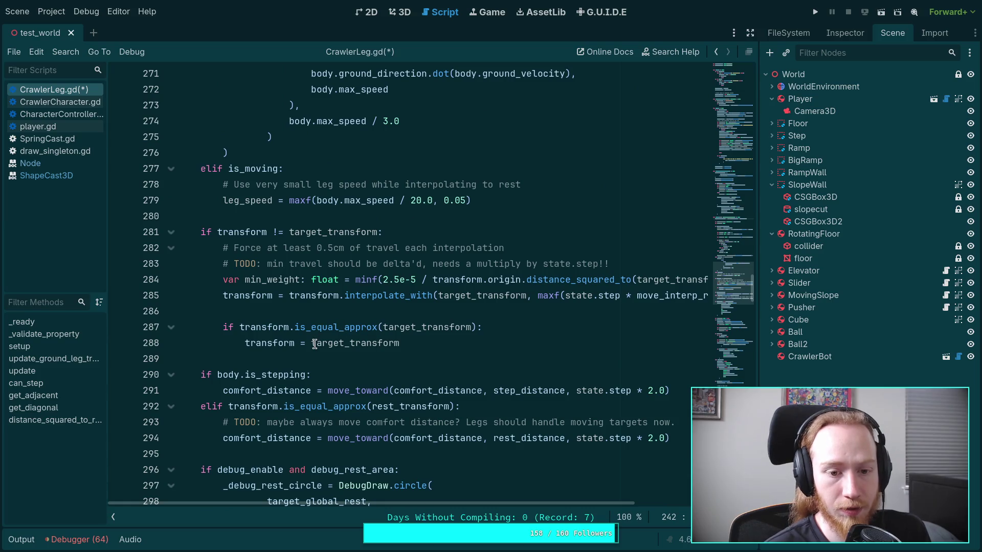
scroll(315, 343, "down", 1)
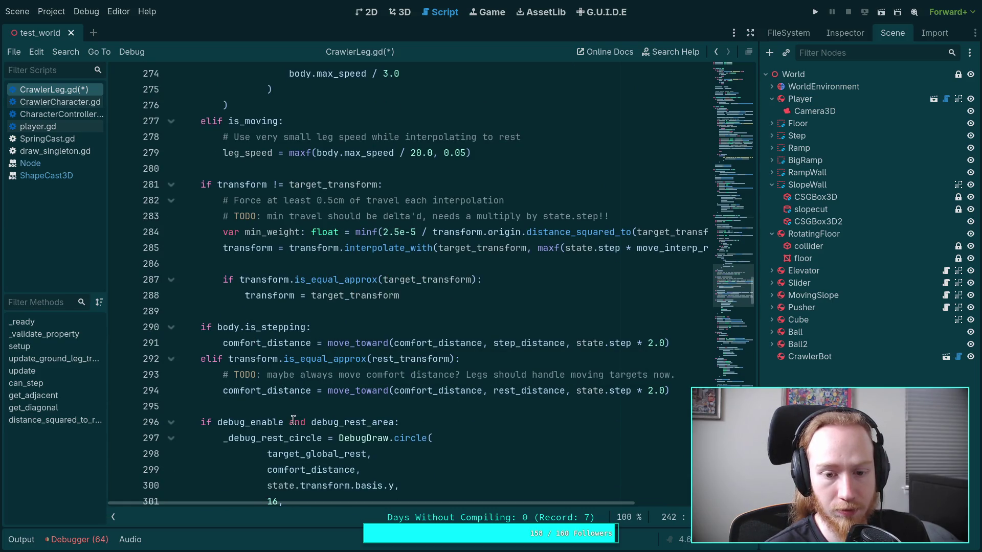
scroll(293, 419, "down", 1)
- Paste the target_global_rest assignment at line 296, just above the debug rest-circle drawing
double_click(321, 412)
scroll(321, 412, "down", 5)
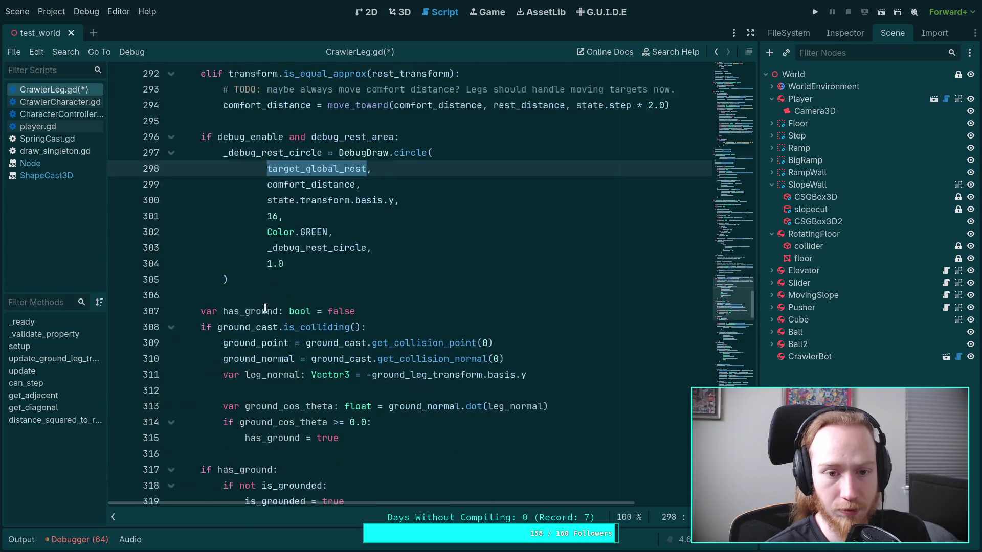
scroll(328, 358, "up", 3)
left_click(336, 263)
key("Return")
key("Return")
key("Up")
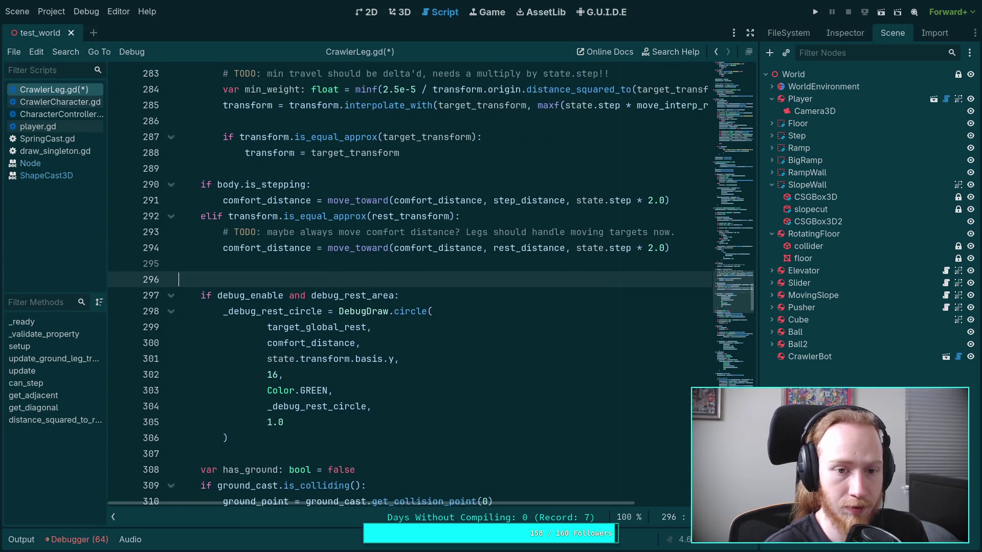
type("target_global_rest = state.transform * target_rest_position")
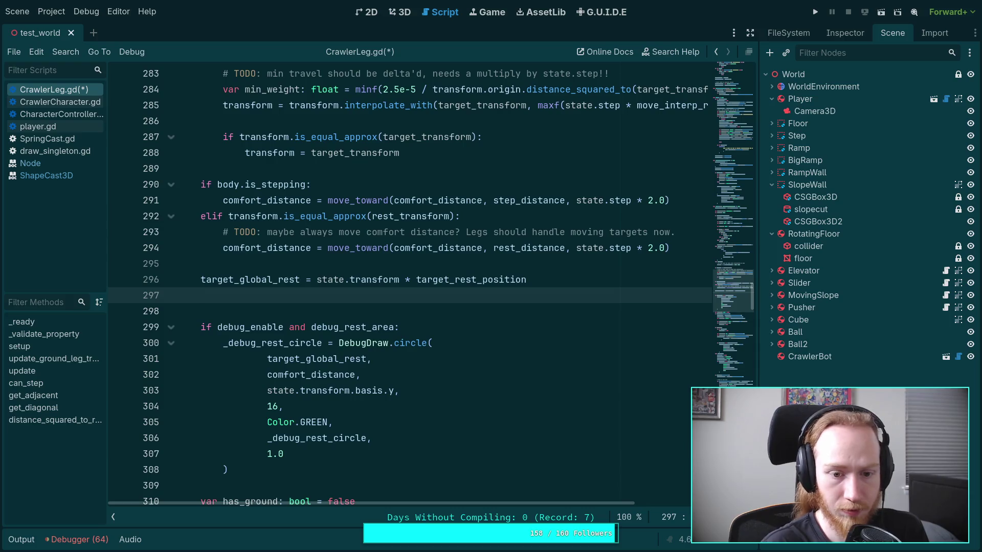
key("BackSpace")
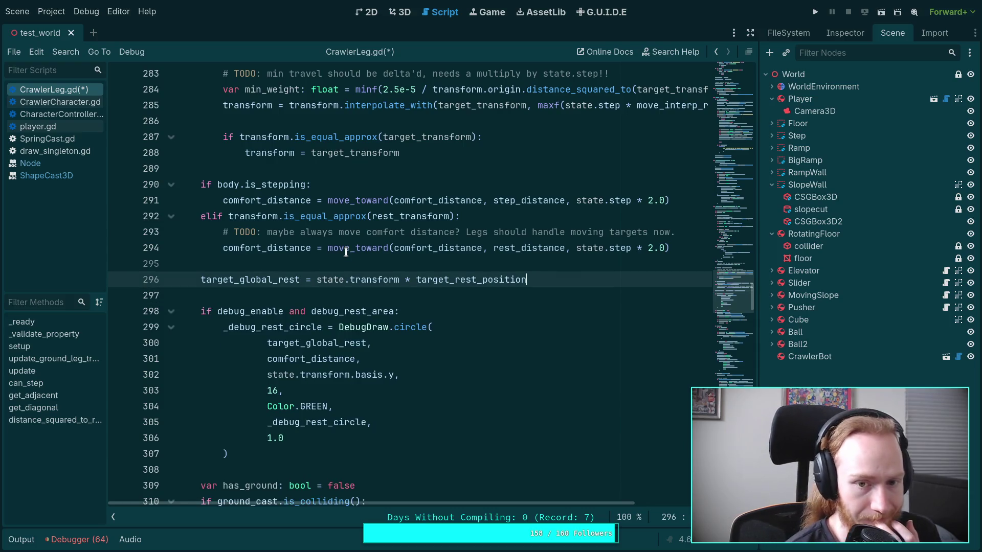
- Highlight target_global_rest, target_rest_position and body to trace their uses in the script
double_click(242, 279)
scroll(417, 317, "down", 7)
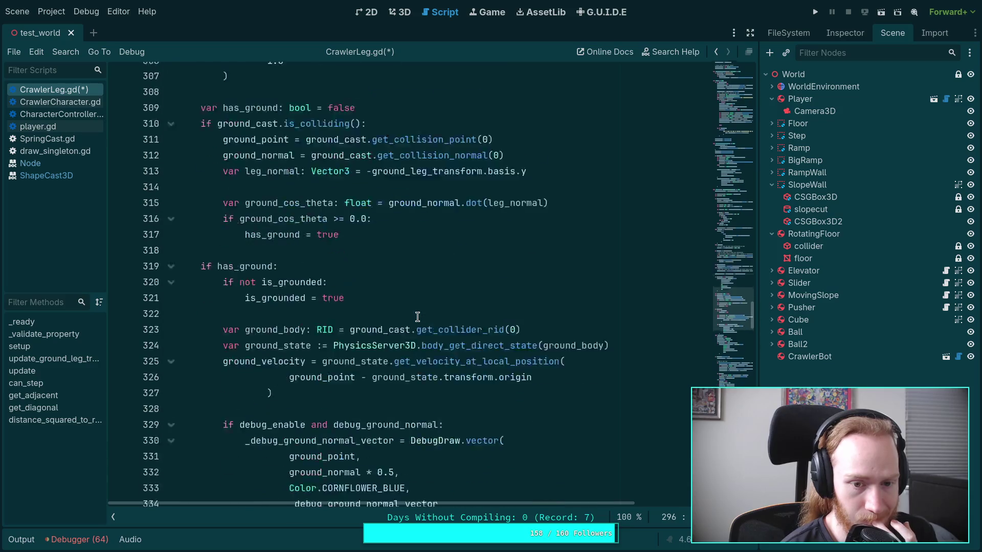
scroll(417, 317, "up", 7)
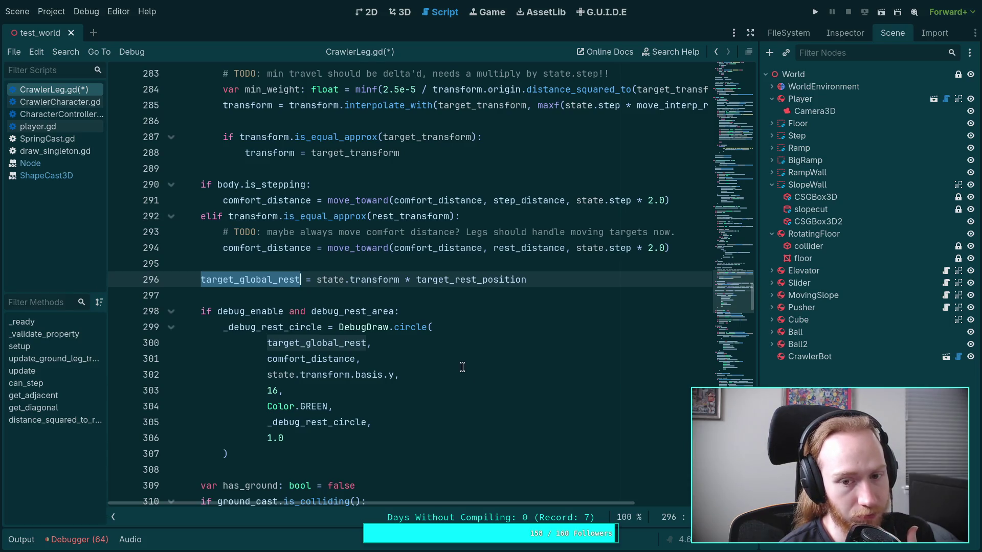
double_click(453, 279)
scroll(547, 379, "up", 18)
scroll(547, 378, "up", 18)
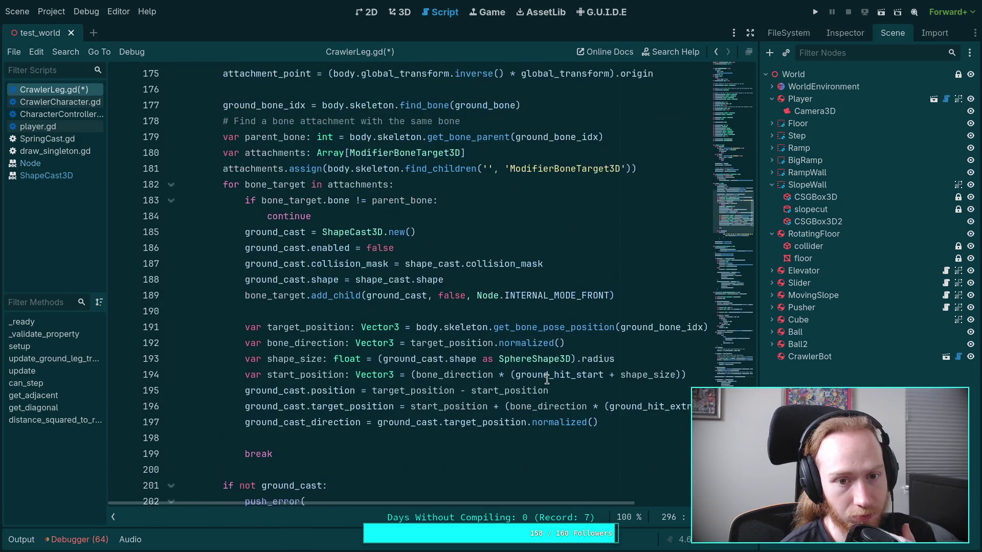
scroll(547, 379, "up", 4)
scroll(483, 268, "up", 1)
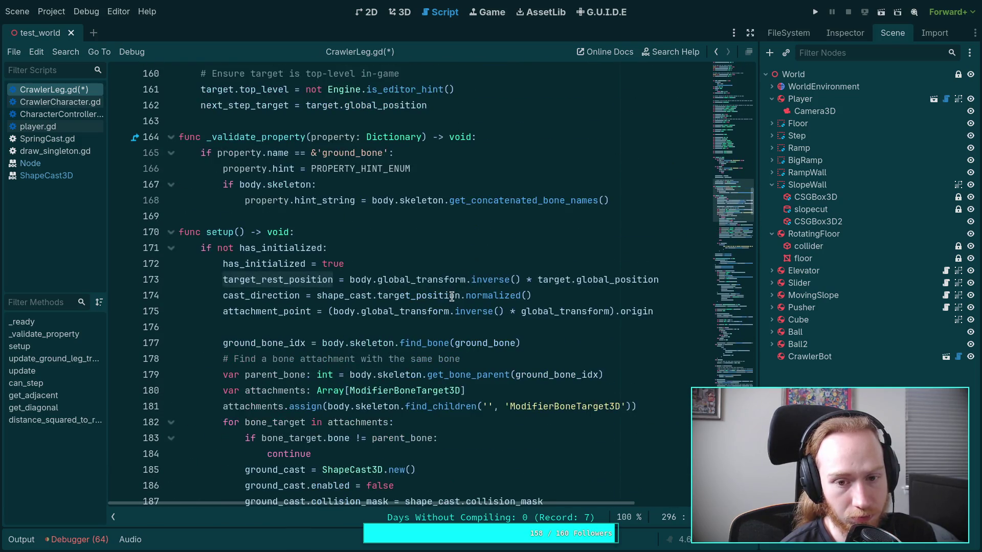
double_click(351, 281)
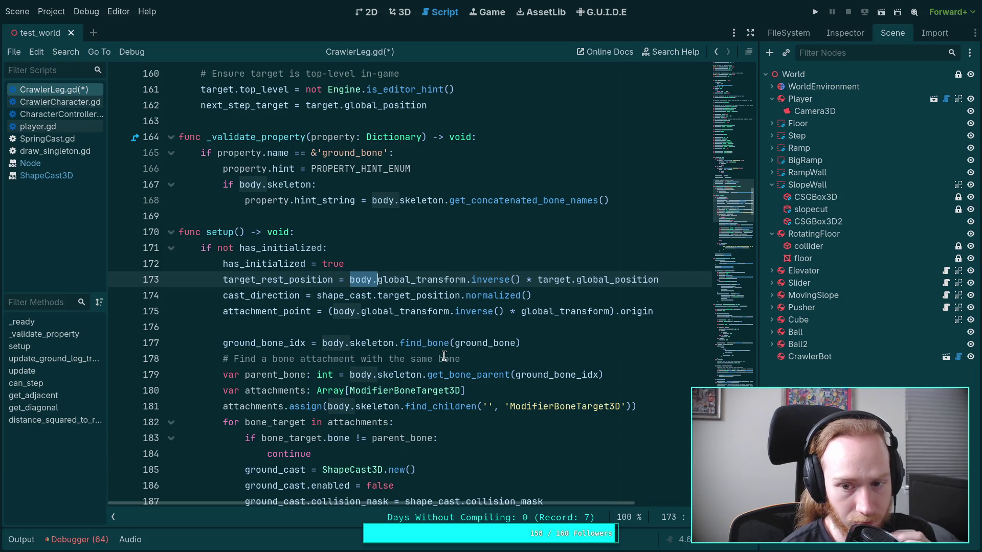
scroll(440, 351, "up", 1)
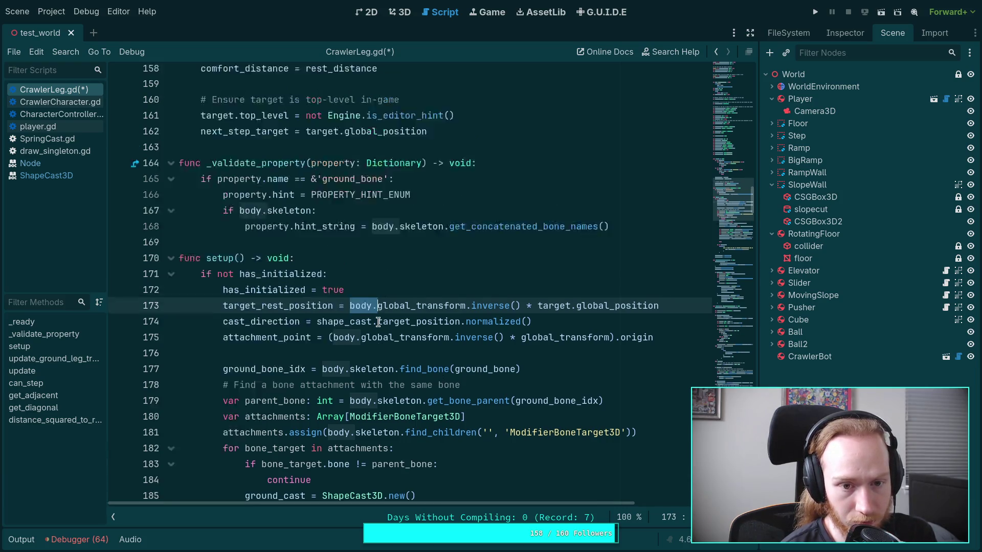
scroll(398, 332, "down", 8)
scroll(378, 322, "down", 5)
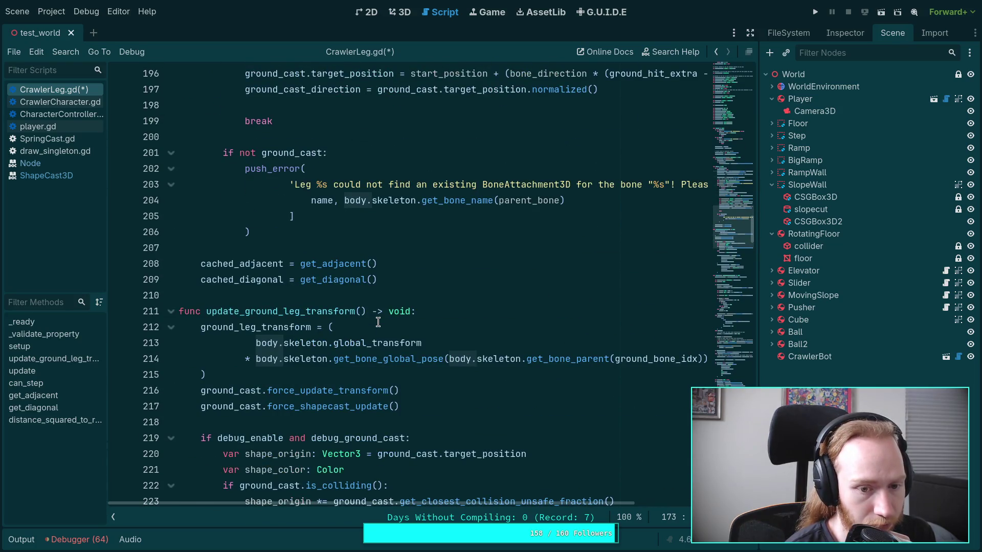
scroll(377, 322, "down", 4)
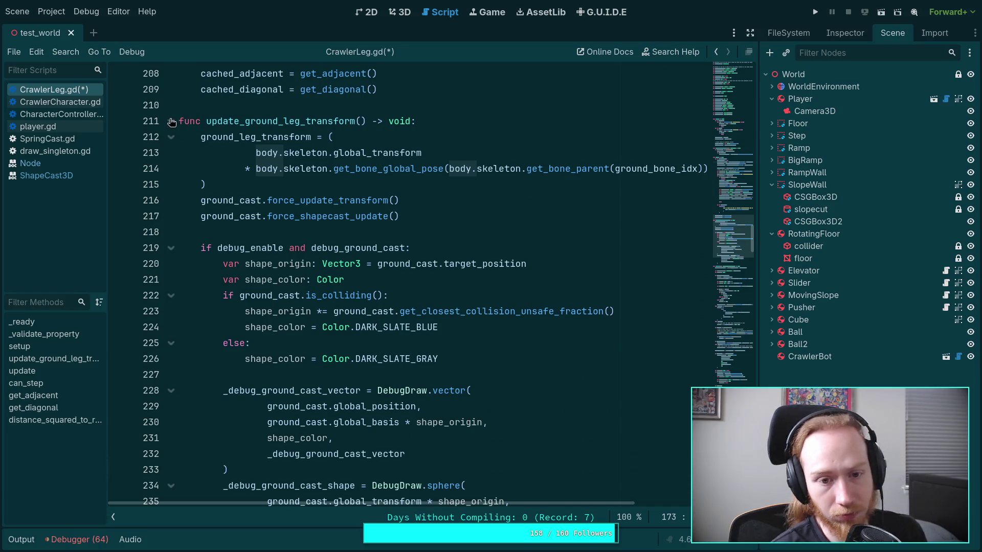
- Fold update_ground_leg_transform and select body.global_transform.inverse() on setup() line 173
left_click(171, 121)
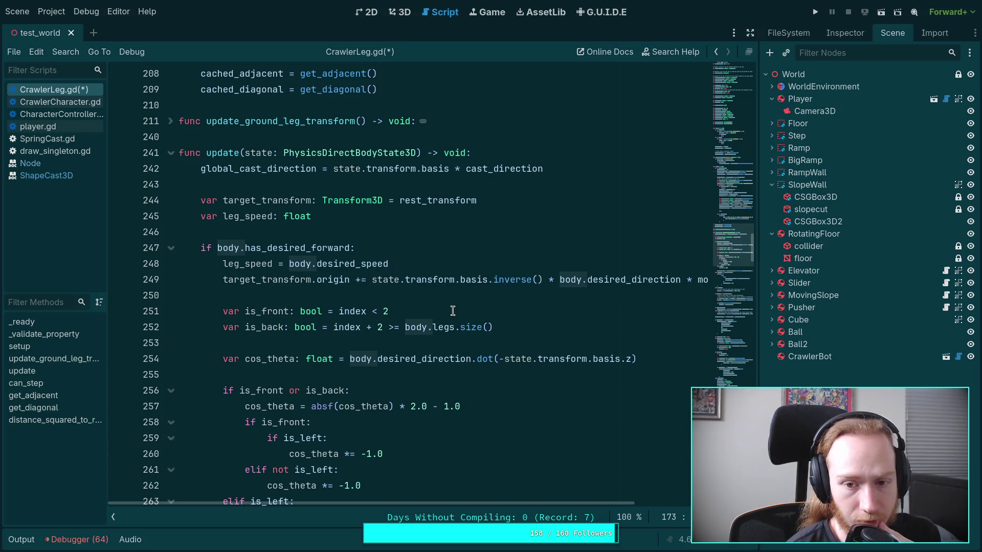
scroll(449, 307, "up", 1)
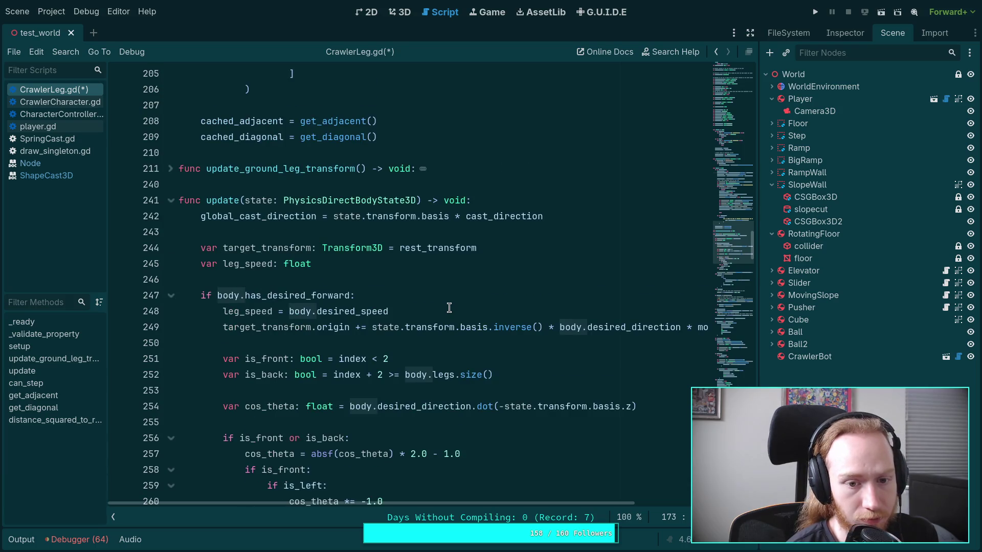
scroll(449, 307, "up", 2)
left_click(436, 342)
scroll(440, 335, "up", 13)
scroll(440, 333, "up", 7)
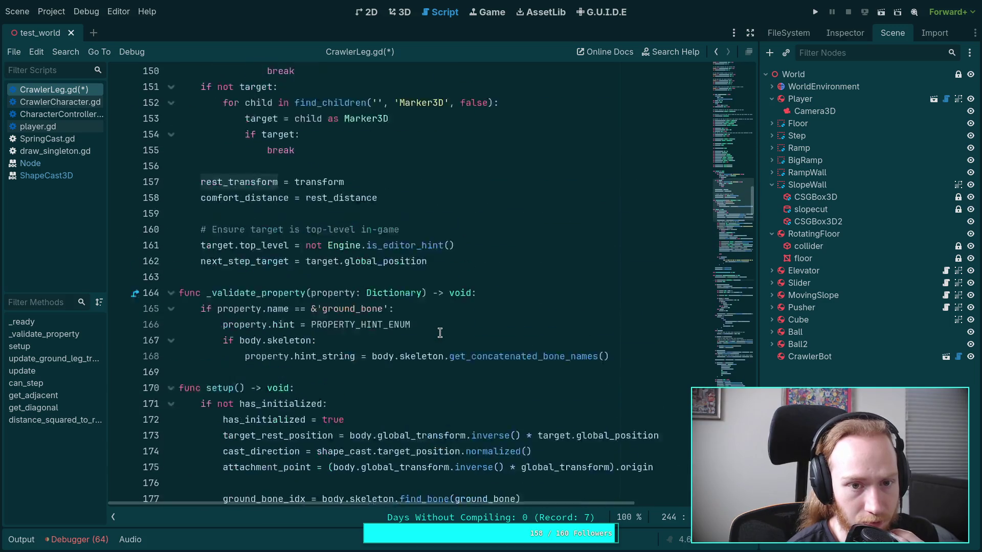
scroll(440, 333, "down", 5)
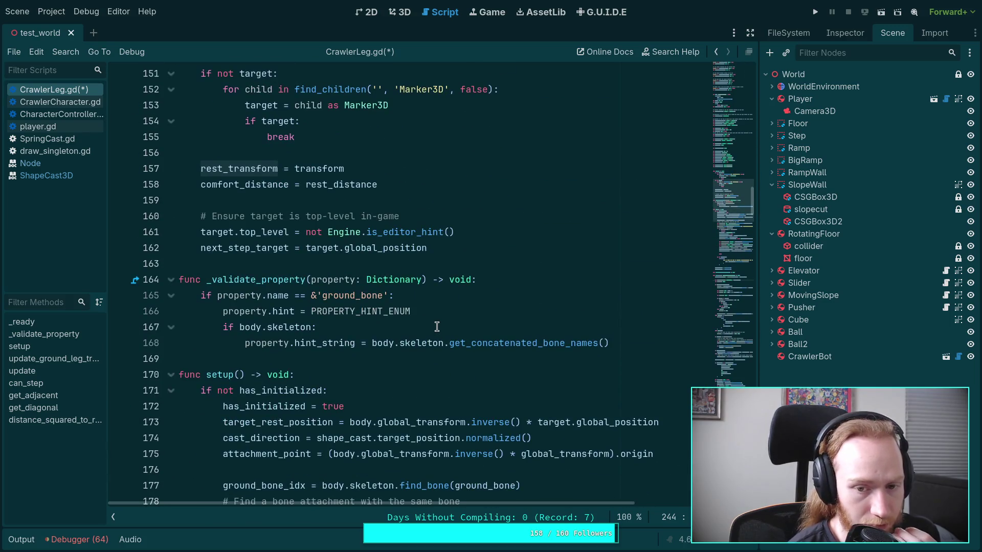
scroll(437, 327, "down", 2)
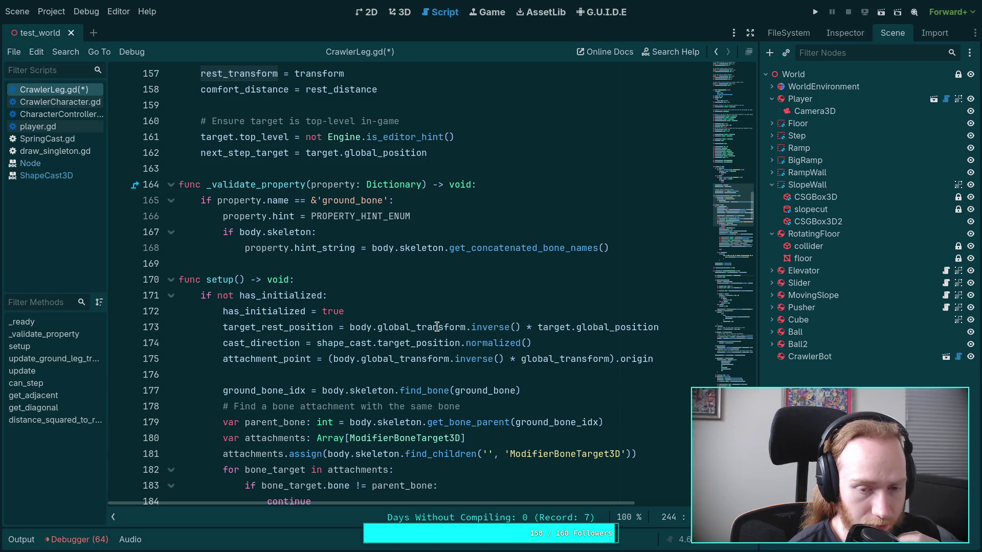
mouse_move(435, 322)
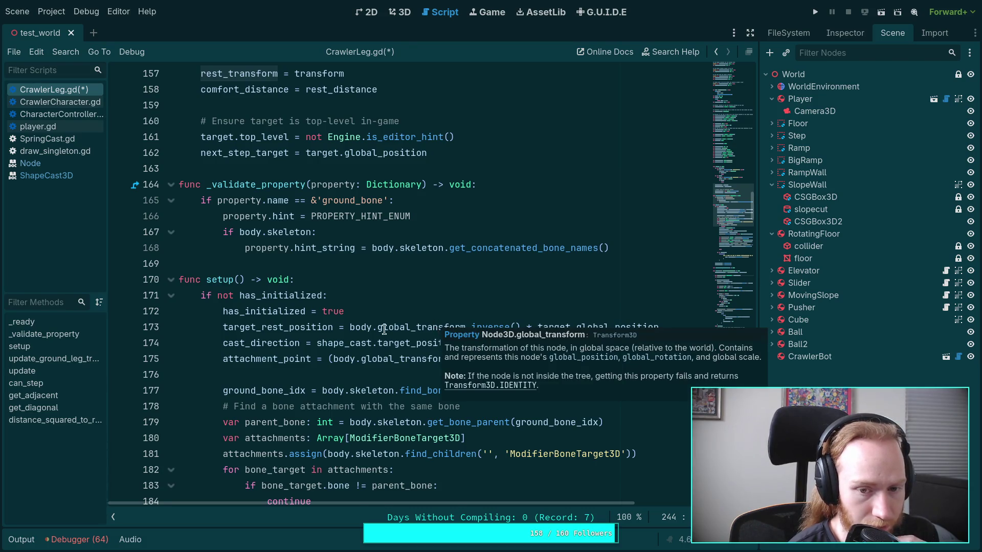
scroll(384, 329, "down", 2)
scroll(361, 315, "down", 1)
scroll(361, 315, "up", 5)
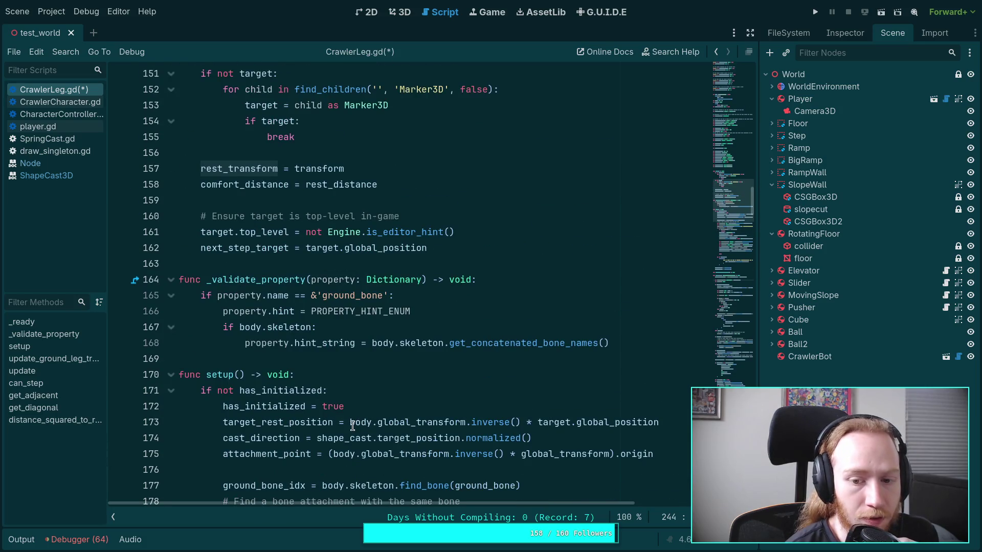
left_click_drag(351, 424, 519, 424)
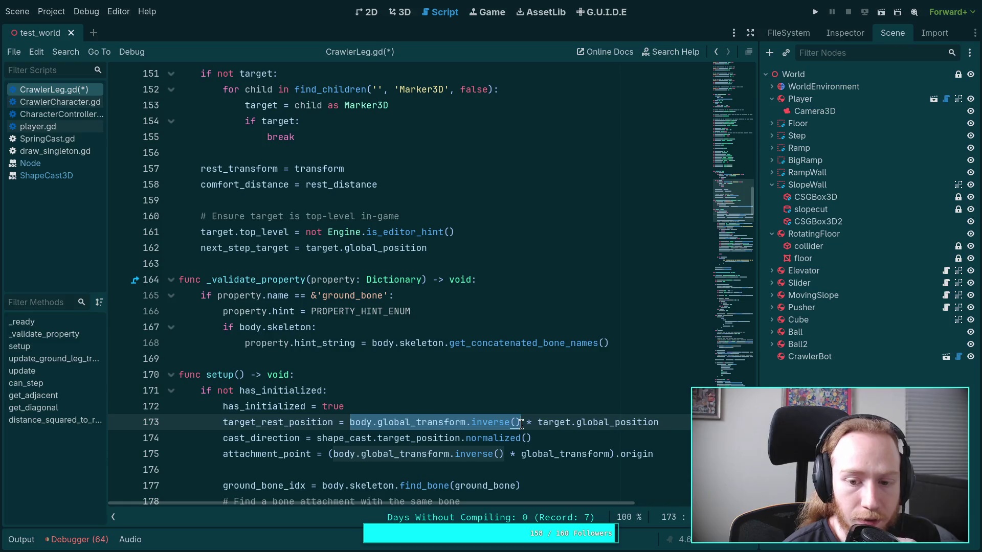
- Delete the 'body.global_' prefix on line 173, leaving transform.inverse()
mouse_move(551, 447)
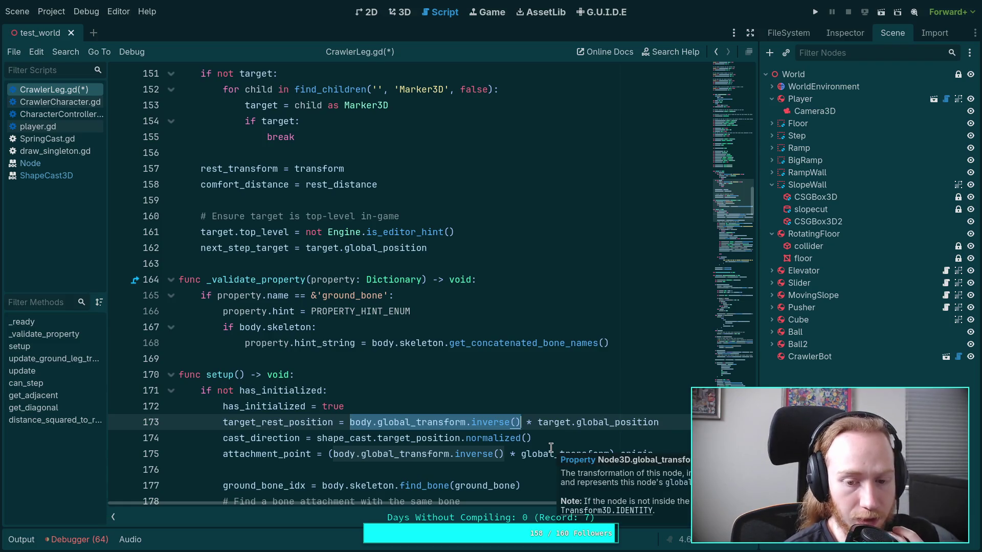
left_click(412, 423)
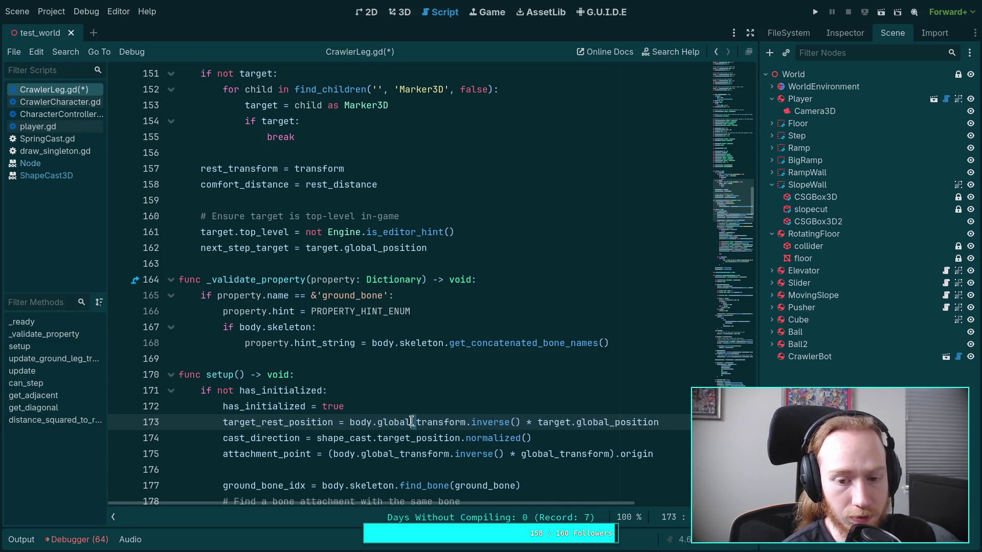
left_click_drag(416, 422, 352, 420)
mouse_move(463, 438)
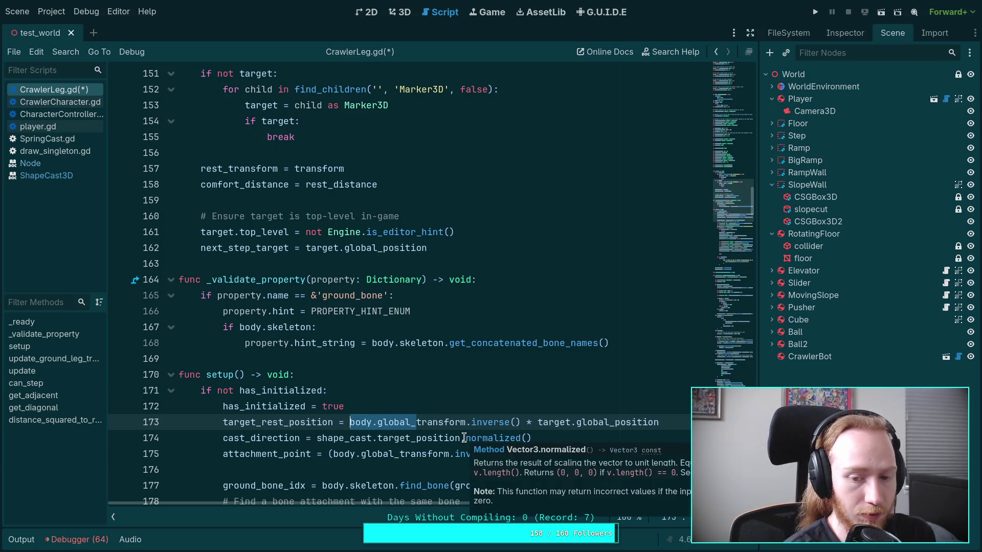
key("BackSpace")
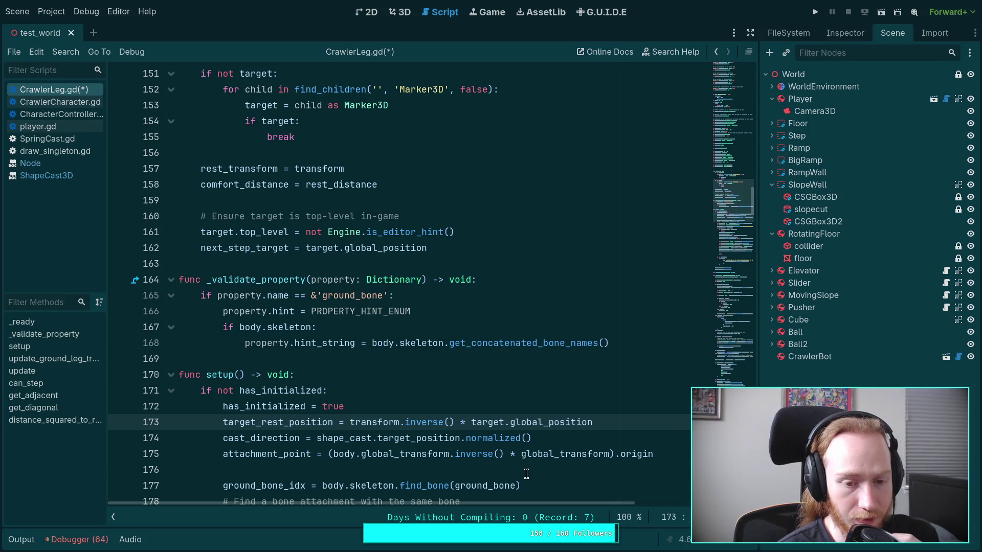
- Highlight target_rest_position and scroll down to check its other uses
double_click(284, 422)
scroll(532, 428, "down", 4)
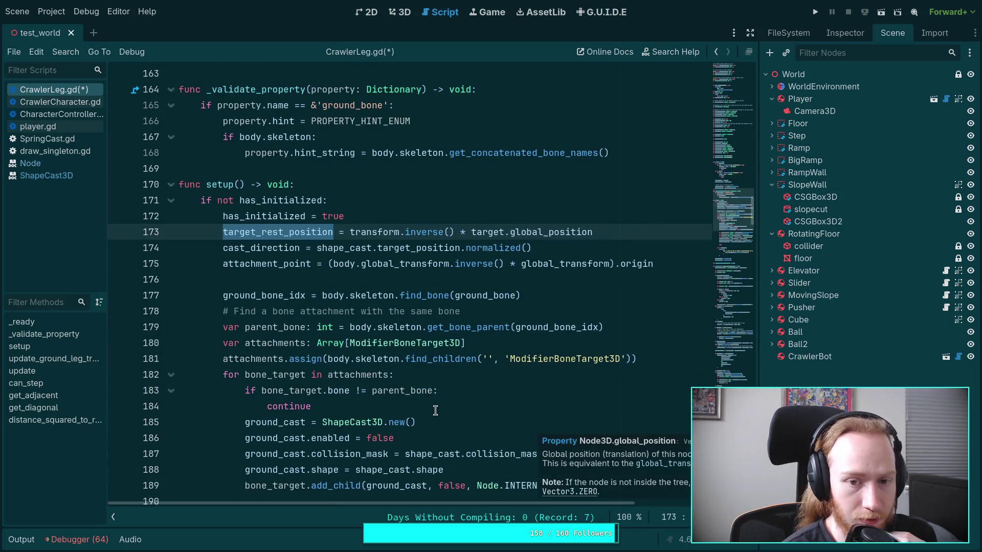
scroll(433, 409, "down", 6)
scroll(432, 409, "down", 20)
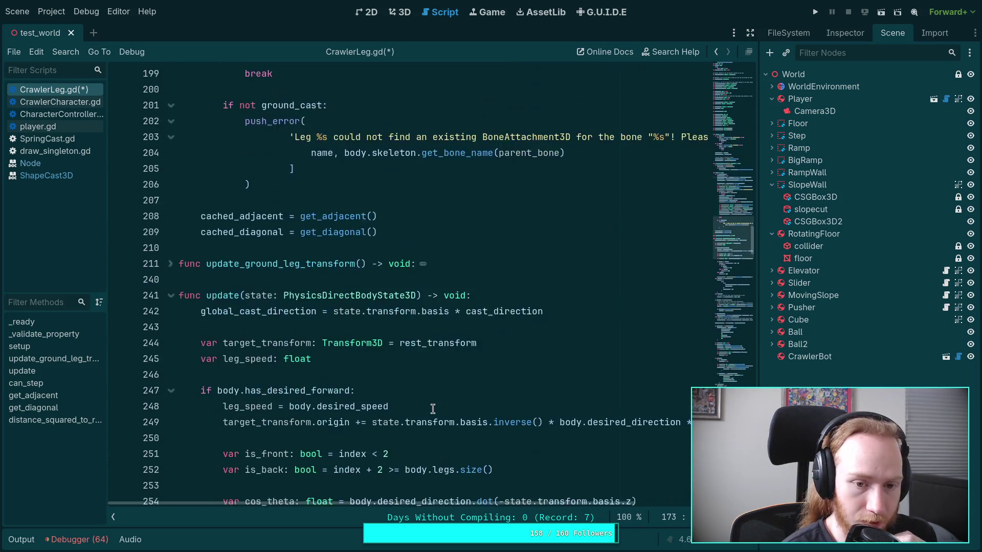
scroll(433, 409, "down", 5)
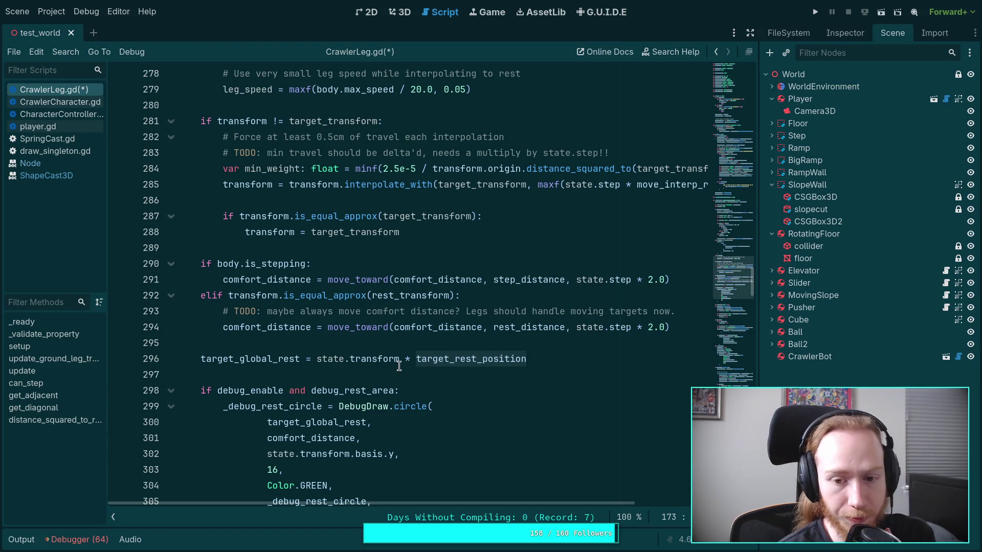
- Change line 296 to (state.transform * transform) * target_rest_position and rerun the game with F5
mouse_move(396, 362)
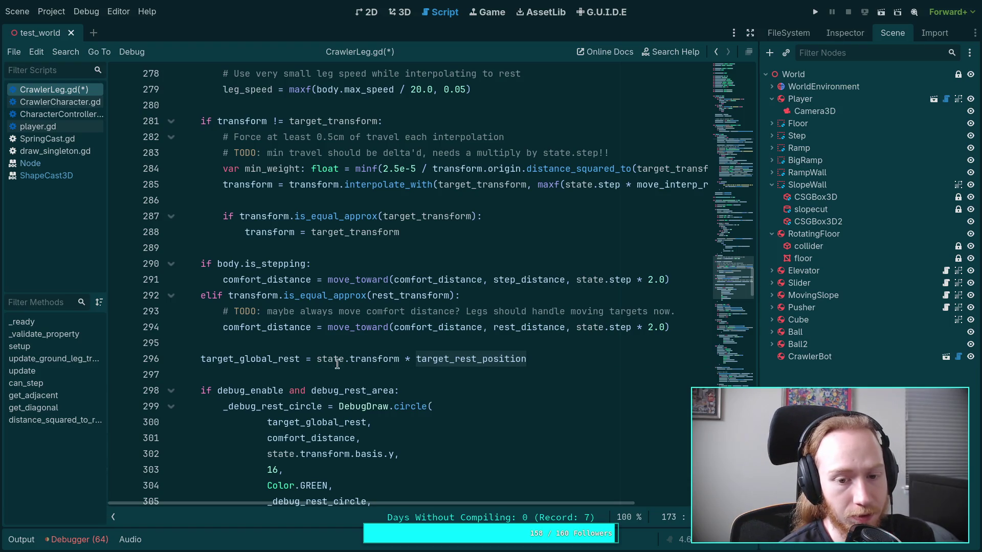
left_click(400, 361)
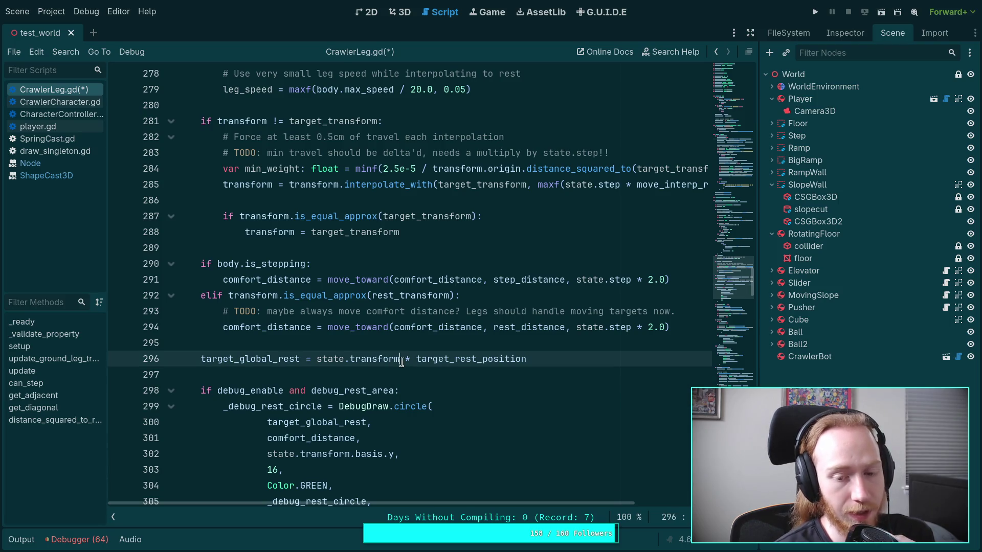
type("* ")
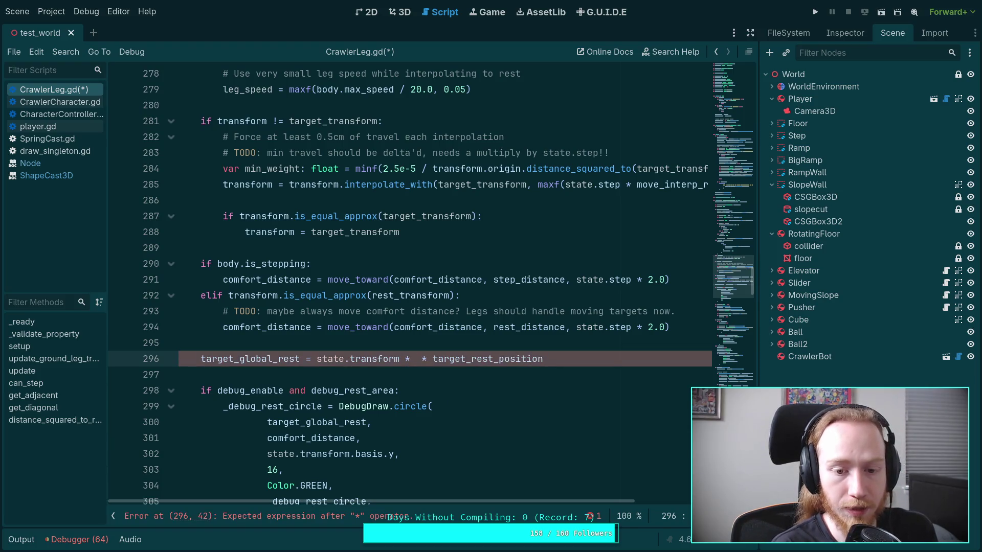
type("transform")
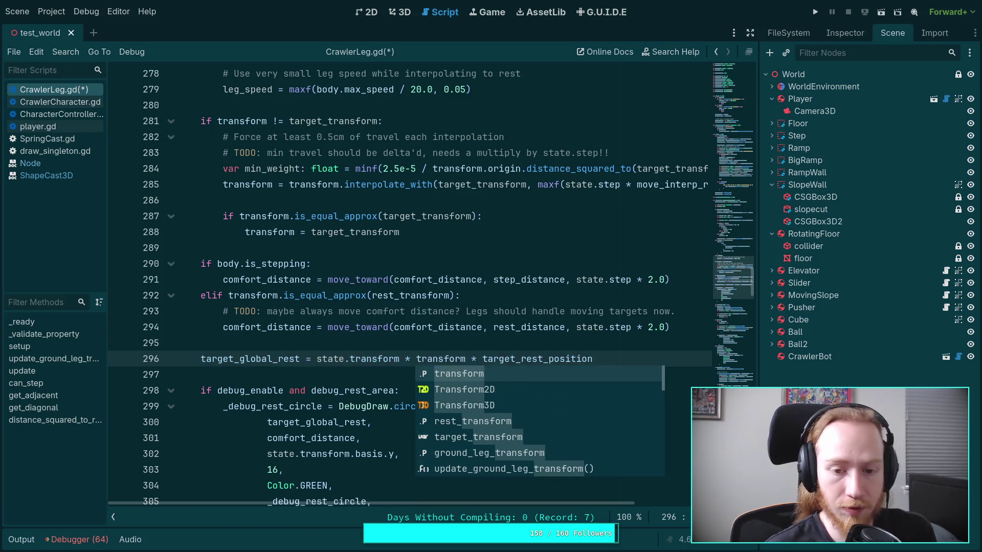
mouse_move(317, 364)
left_mouse_down()
mouse_move(482, 364)
mouse_move(468, 364)
left_mouse_up()
type("(")
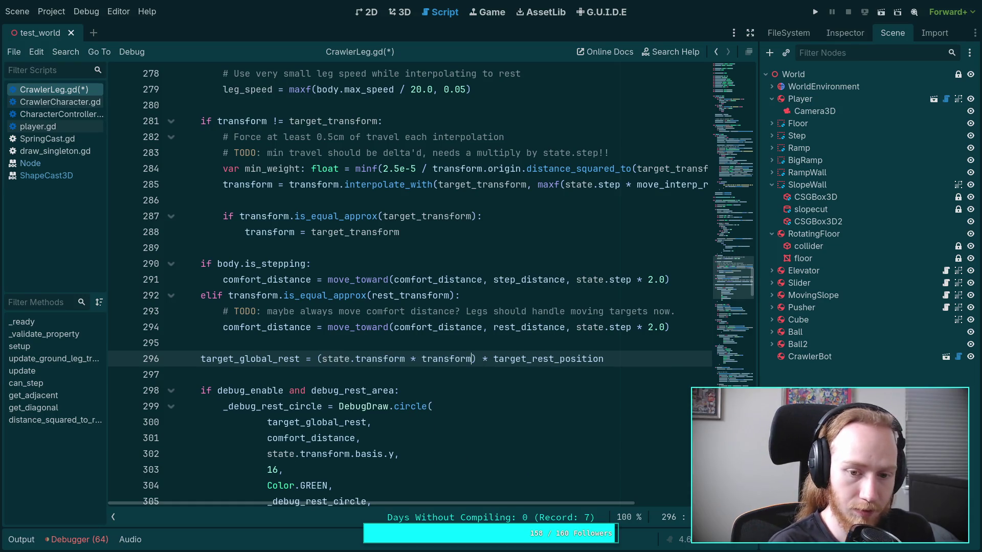
left_click(519, 343)
key("F5")
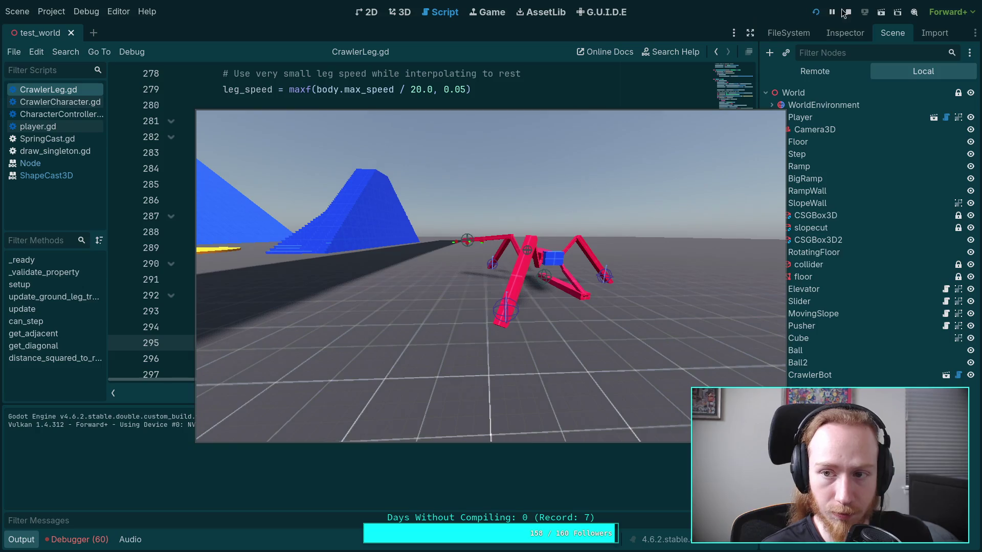
- Stop the game and inspect the parenthesised transform product on line 296
key("Escape")
scroll(490, 325, "down", 1)
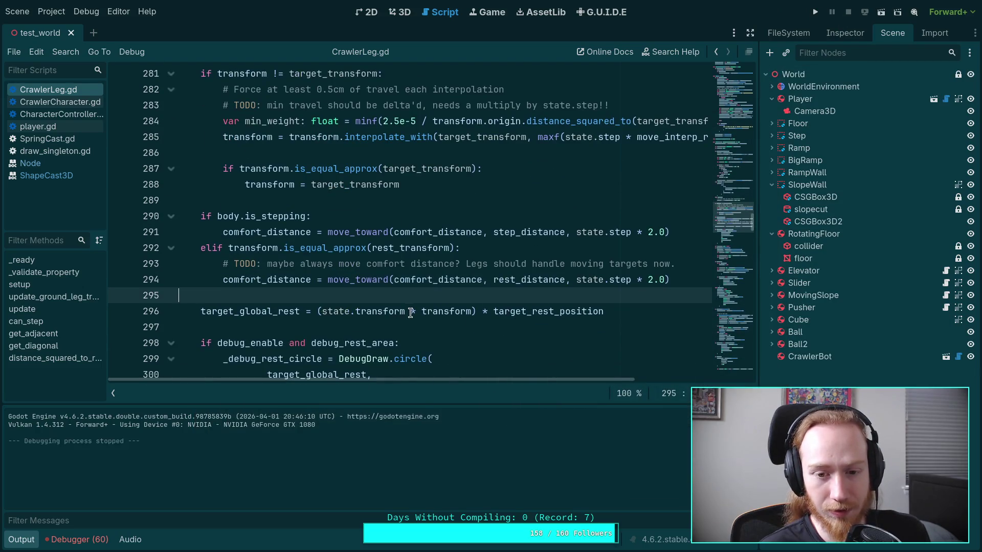
mouse_move(419, 311)
left_click_drag(421, 311, 323, 310)
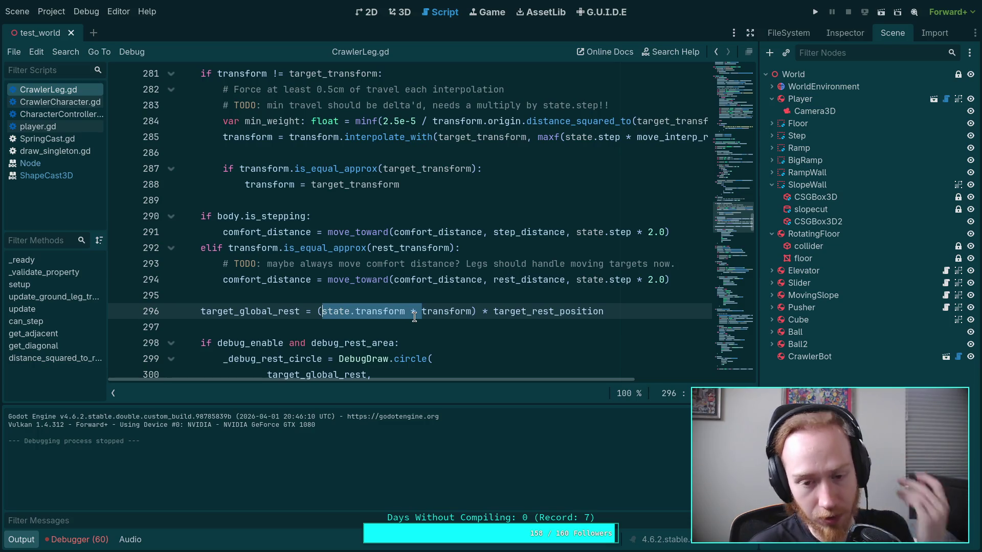
left_click(391, 320)
left_click_drag(476, 311, 321, 311)
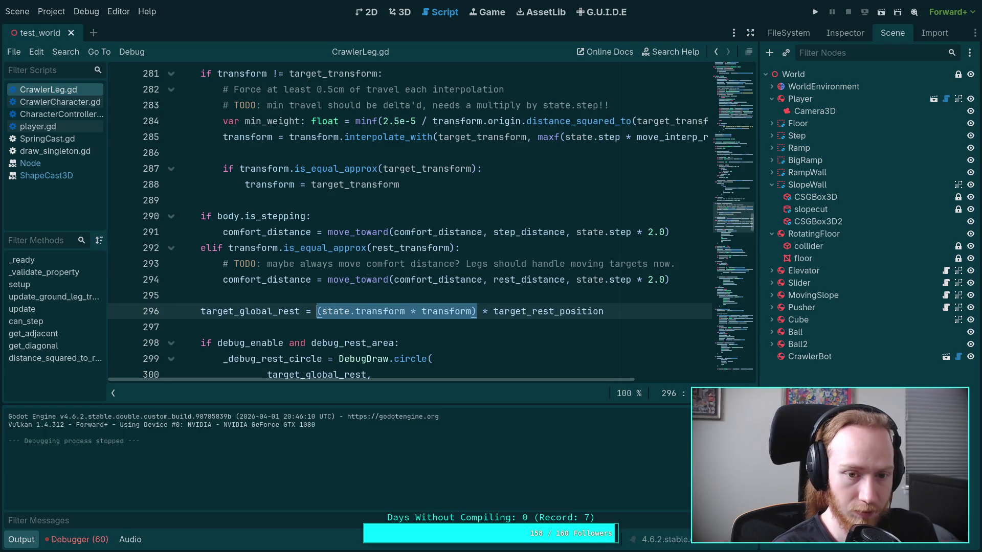
- Insert an empty line above the target_global_rest assignment, pushing it to line 297
left_click(179, 295)
key("Return")
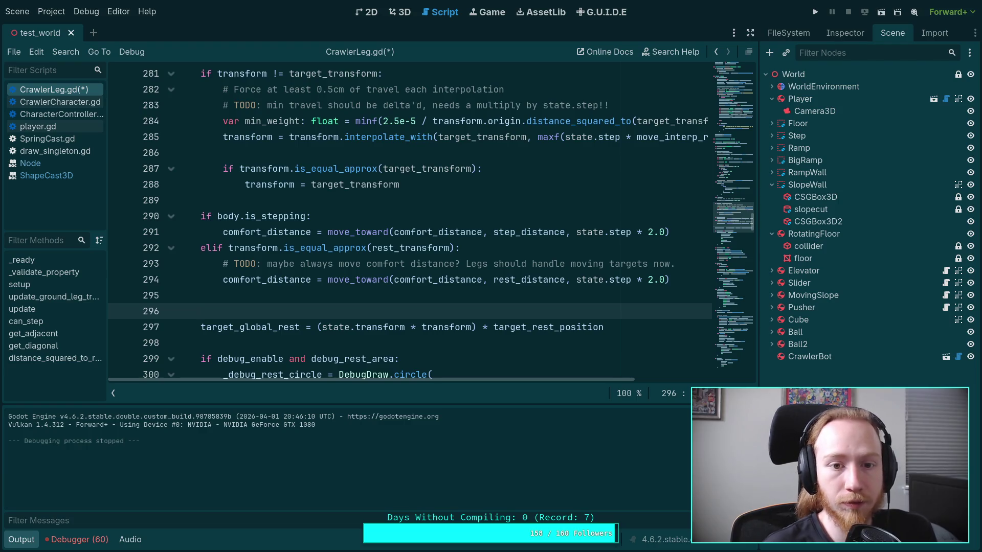
mouse_move(249, 141)
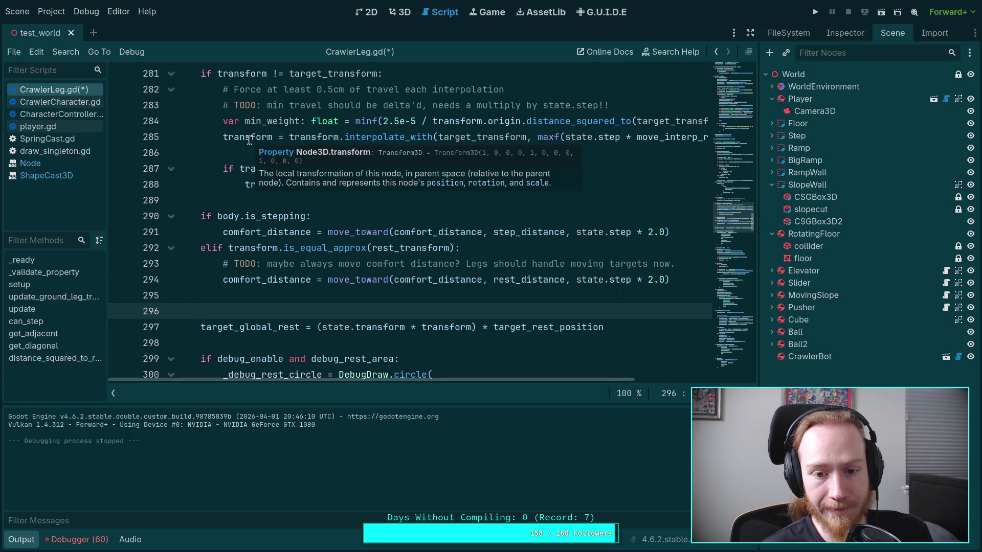
- Replace (state.transform * transform) on line 296 with global_transform and save CrawlerLeg.gd
key("BackSpace")
left_click_drag(317, 311, 475, 316)
type("global")
type("_trans")
key("Return")
key("ctrl+s")
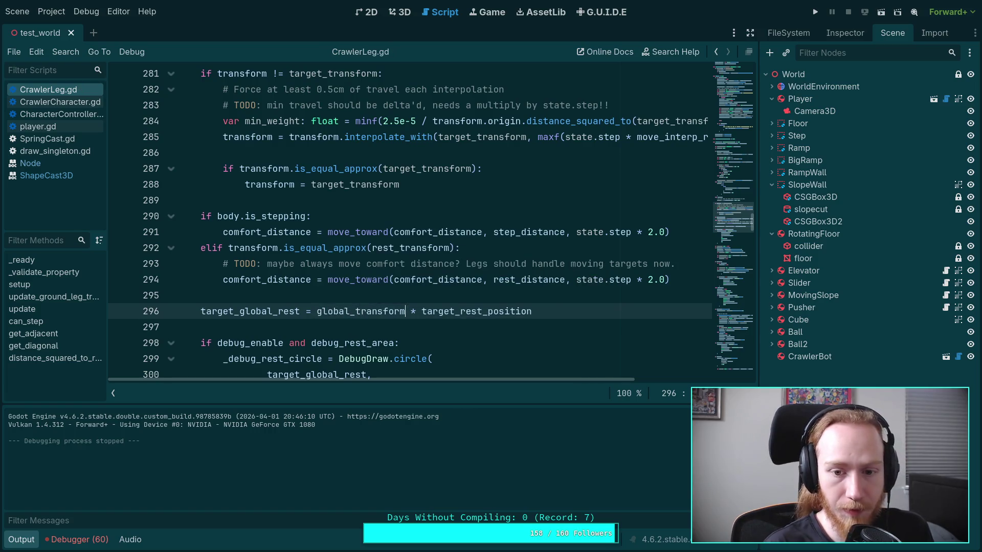
- Run the game briefly to test the spider walking, then stop it and reselect the global_ prefix
key("F5")
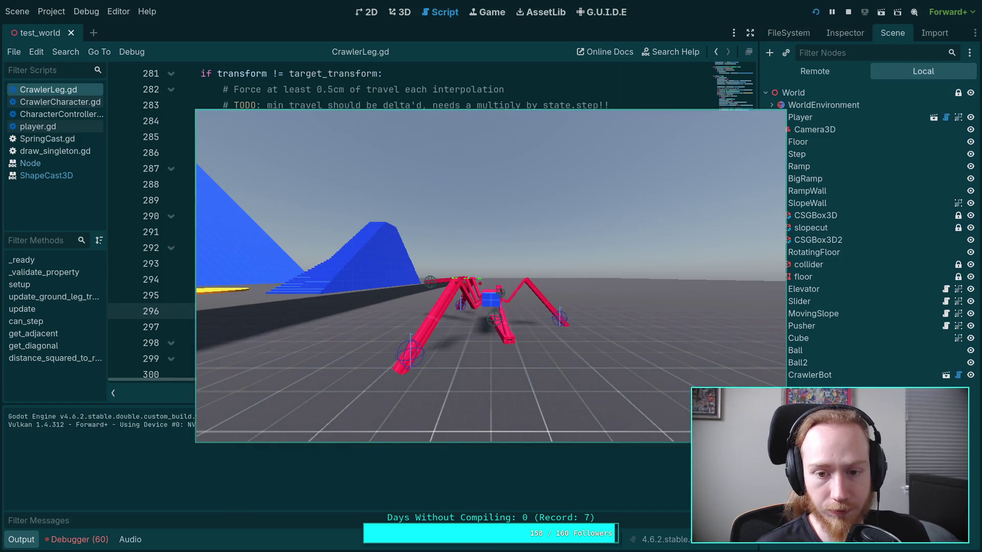
left_click(848, 11)
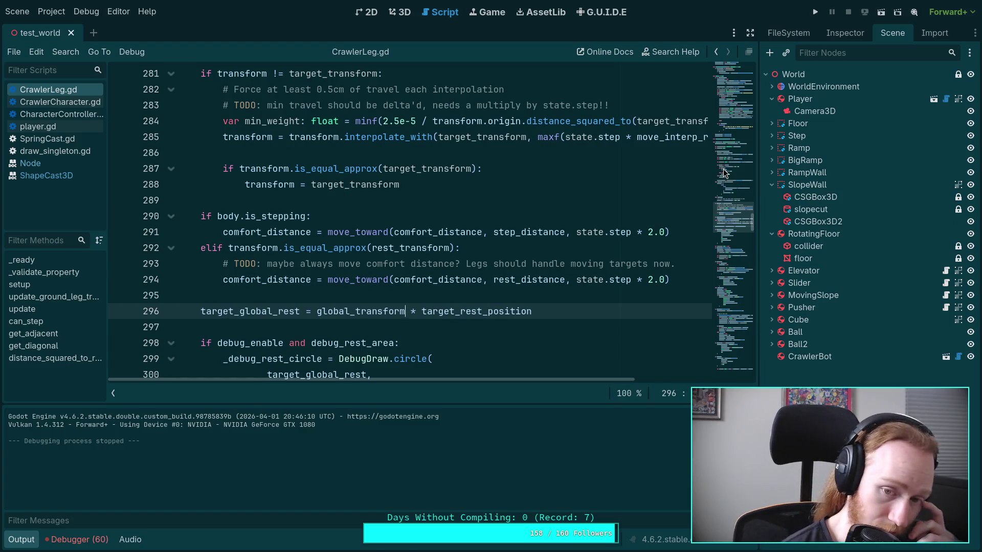
left_click_drag(356, 311, 315, 313)
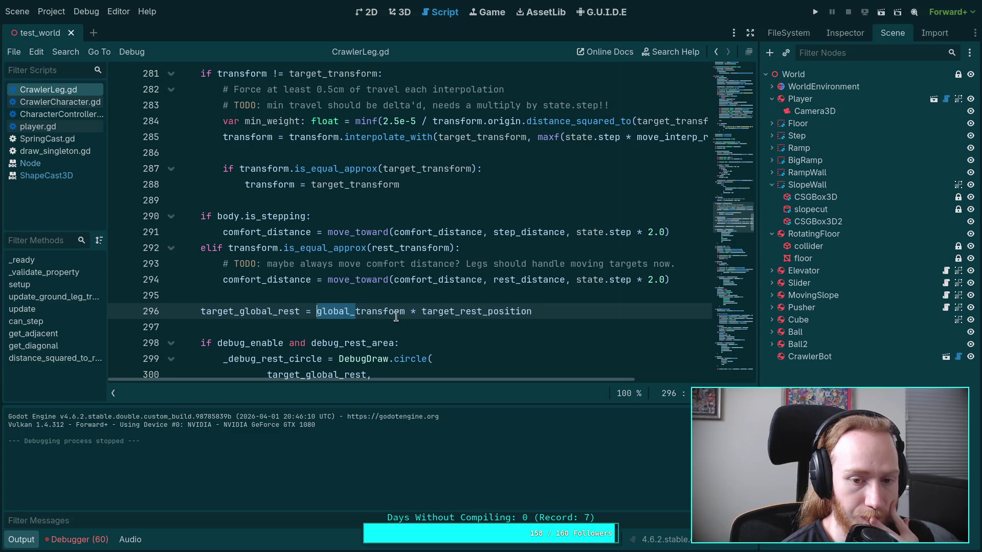
scroll(480, 298, "up", 5)
scroll(480, 298, "up", 9)
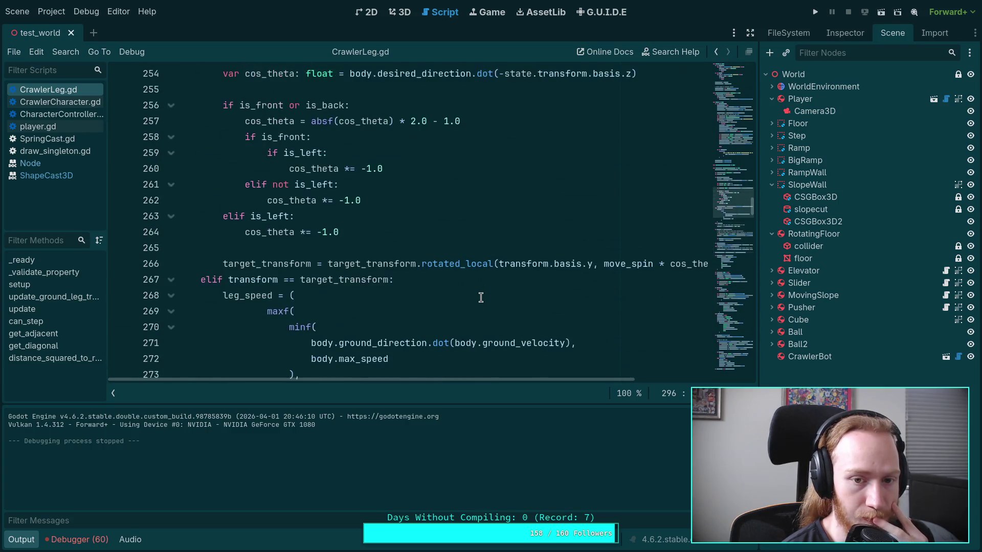
scroll(480, 298, "up", 12)
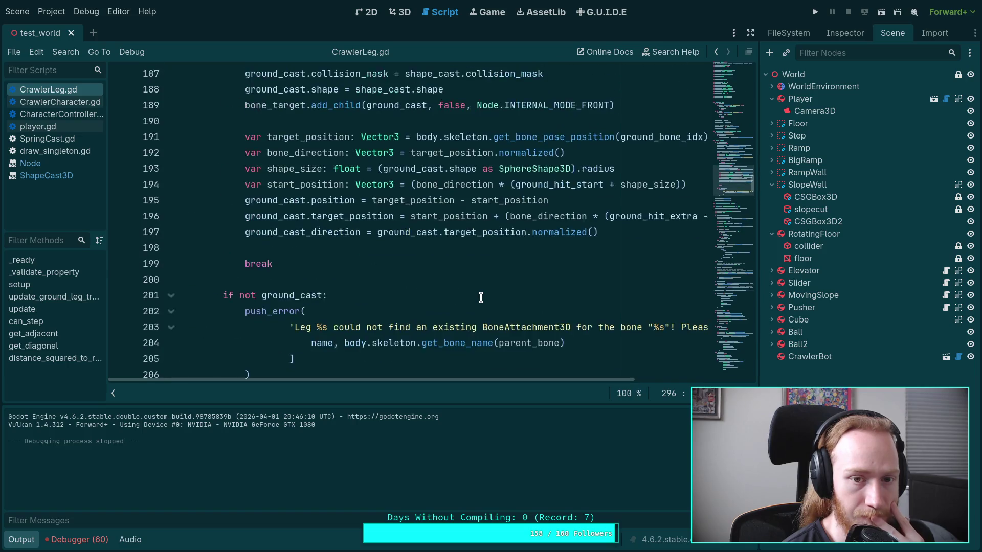
- Inspect how target_rest_position is computed from transform on line 173
scroll(481, 298, "up", 3)
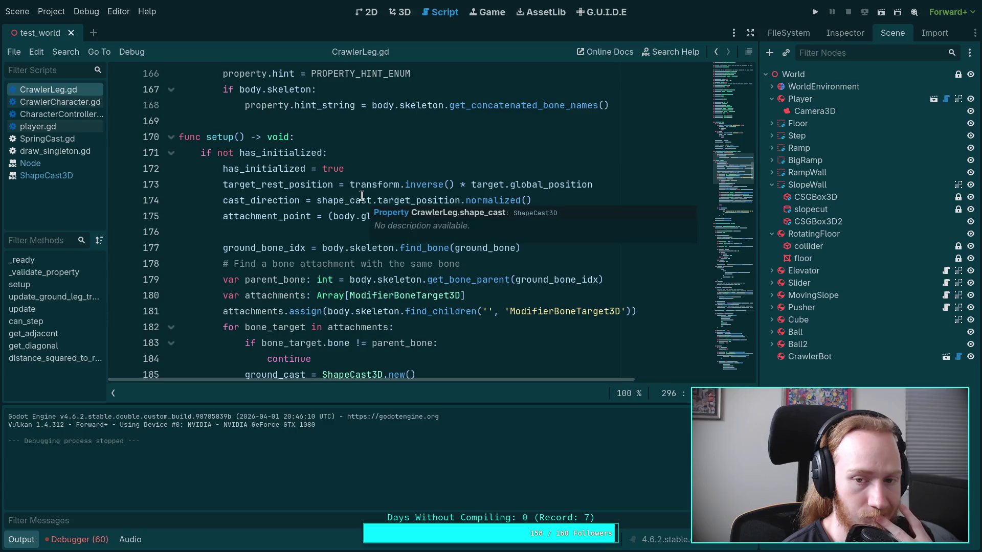
double_click(277, 184)
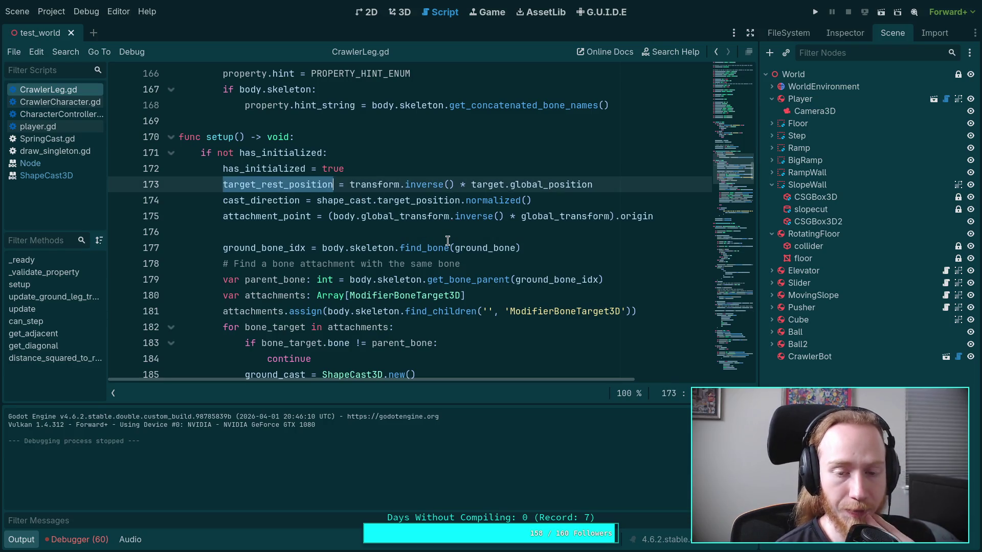
mouse_move(453, 252)
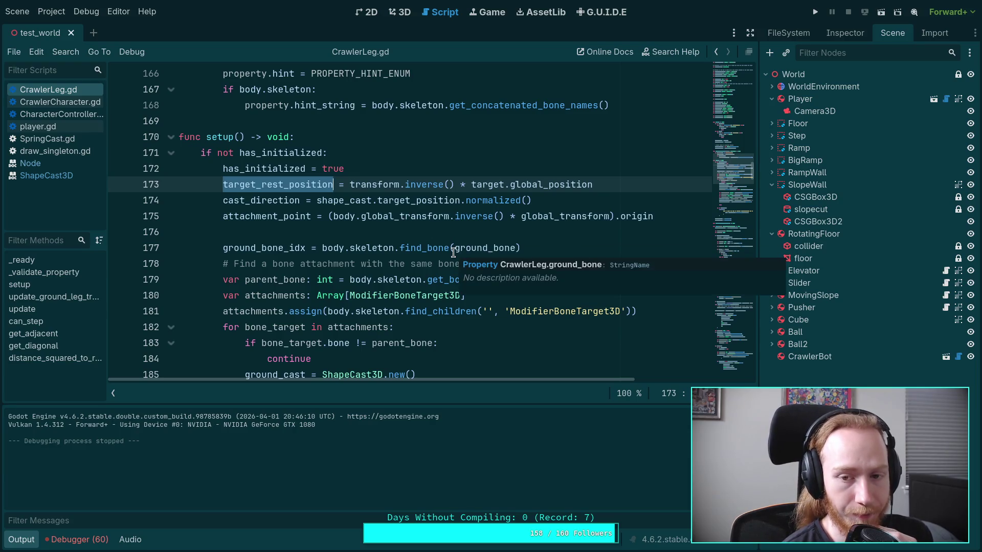
scroll(437, 259, "down", 1)
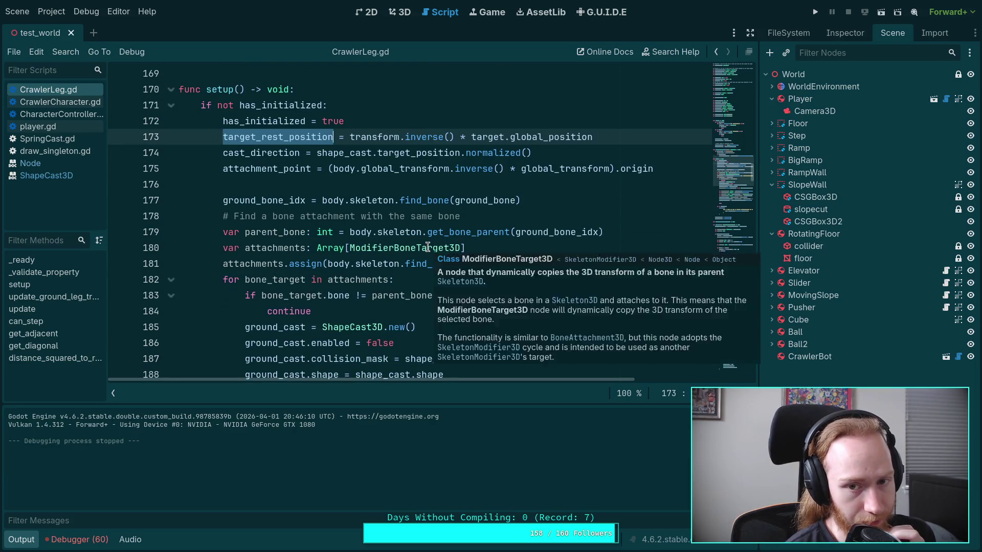
scroll(427, 247, "up", 2)
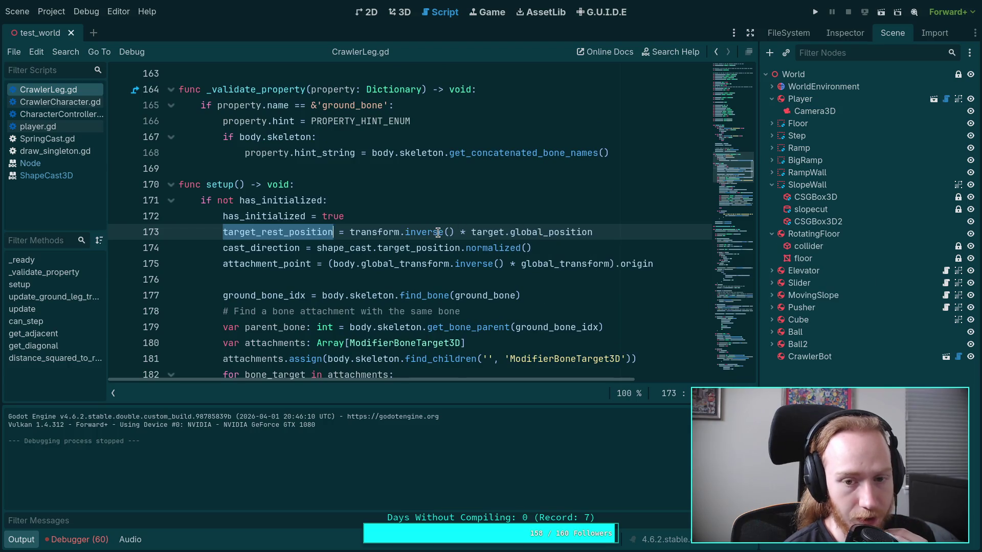
mouse_move(439, 231)
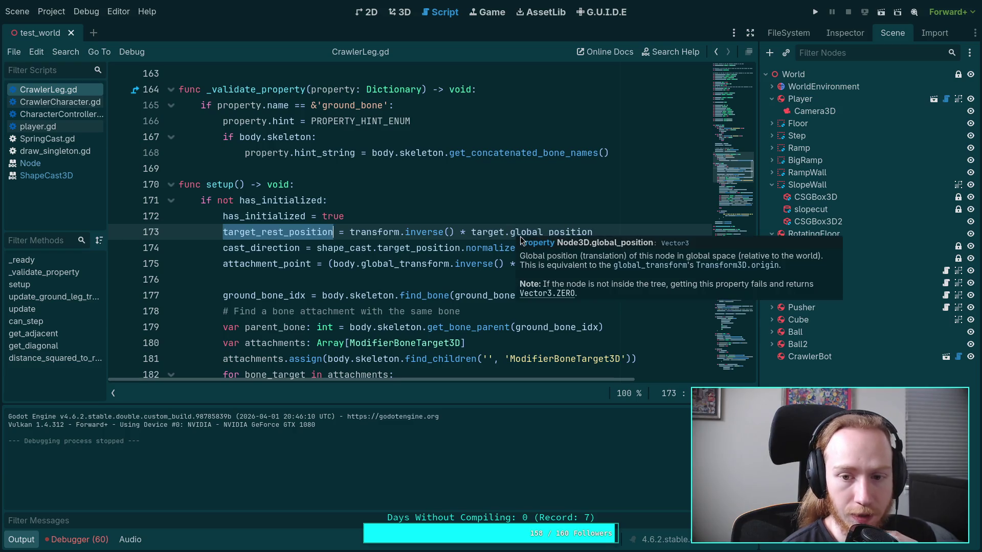
mouse_move(519, 234)
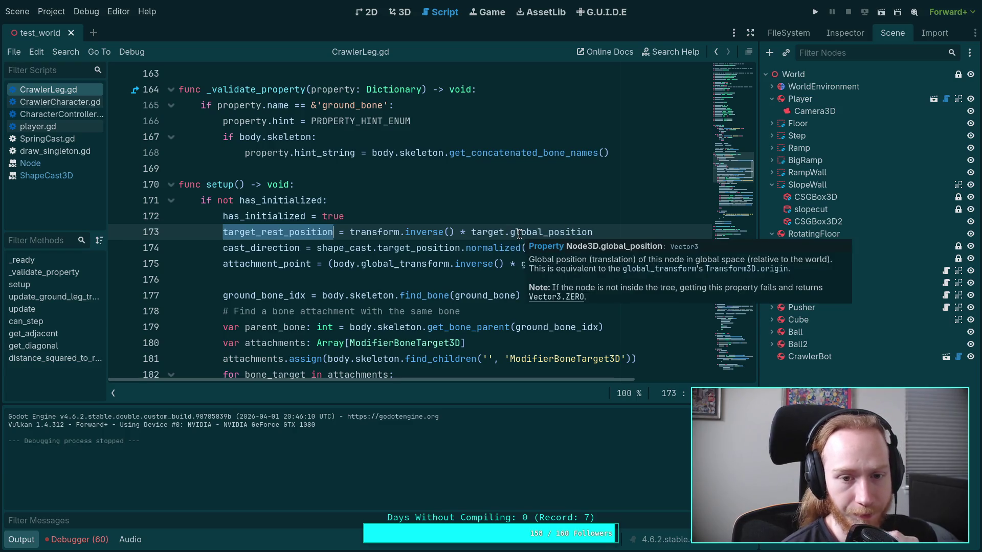
left_click(361, 232)
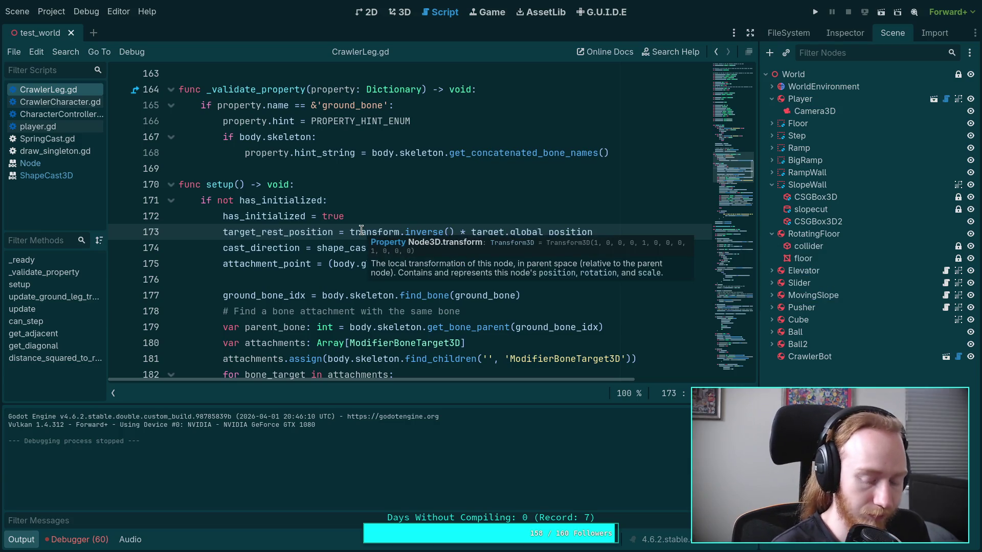
- Restore line 296 to (state.transform * transform) and delete the stray blank line above it
left_click(367, 366)
key("ctrl+z")
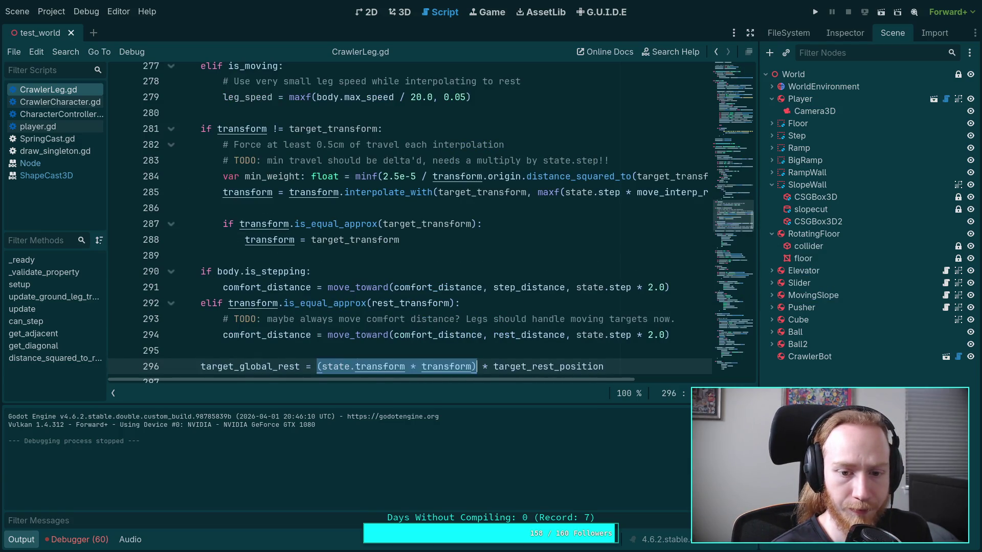
key("ctrl+shift+Return")
key("BackSpace")
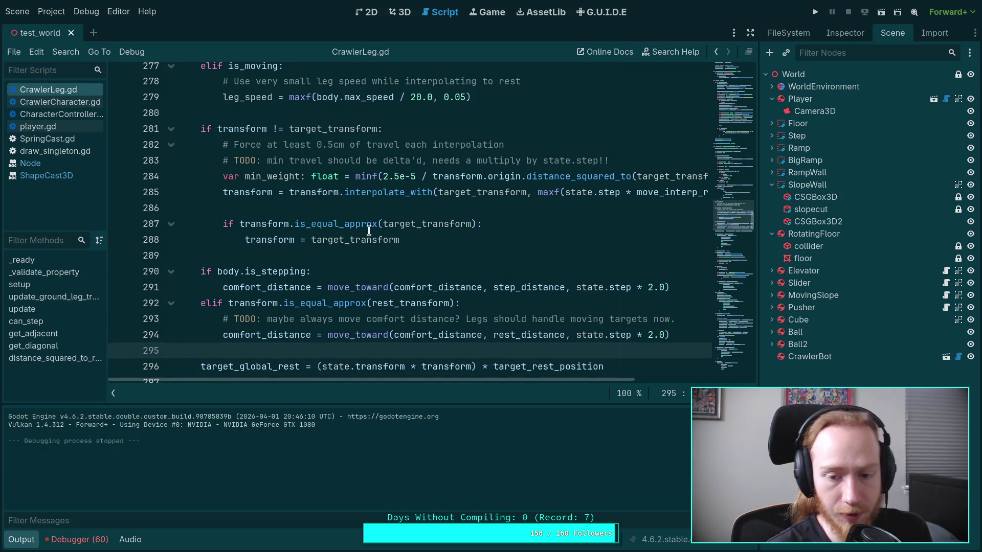
scroll(411, 261, "up", 20)
scroll(411, 261, "up", 10)
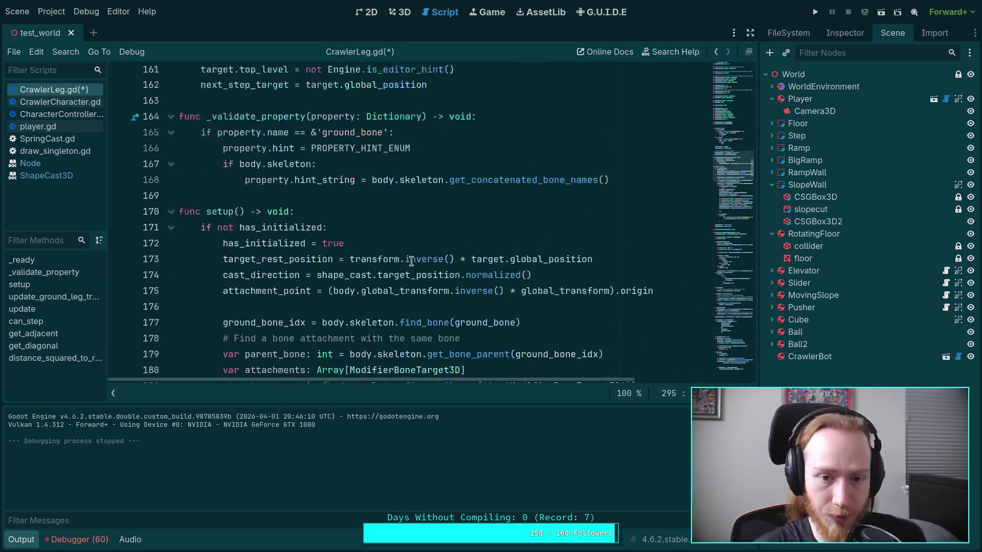
- Change target_rest_position on line 173 to use body.global_transform.inverse()
left_click(352, 288)
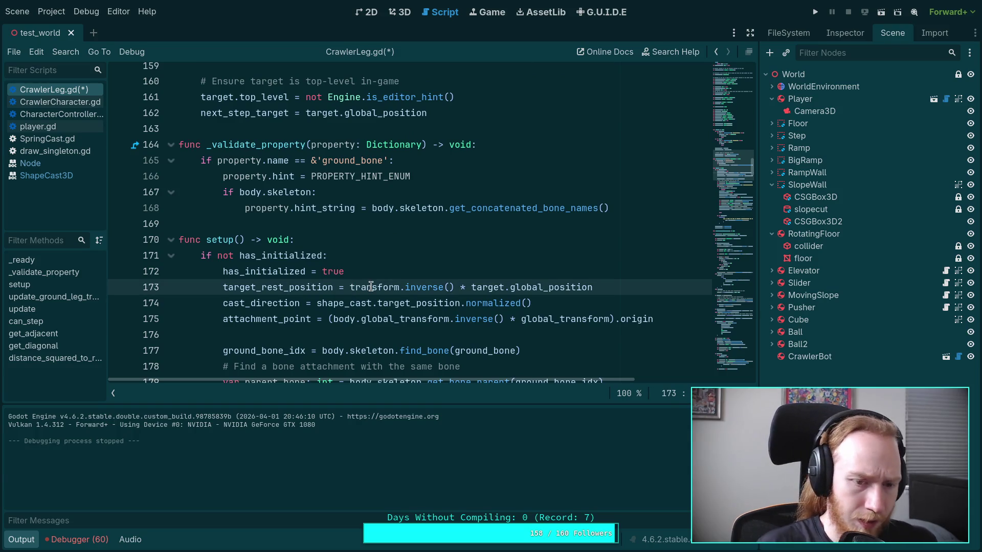
type("body.global")
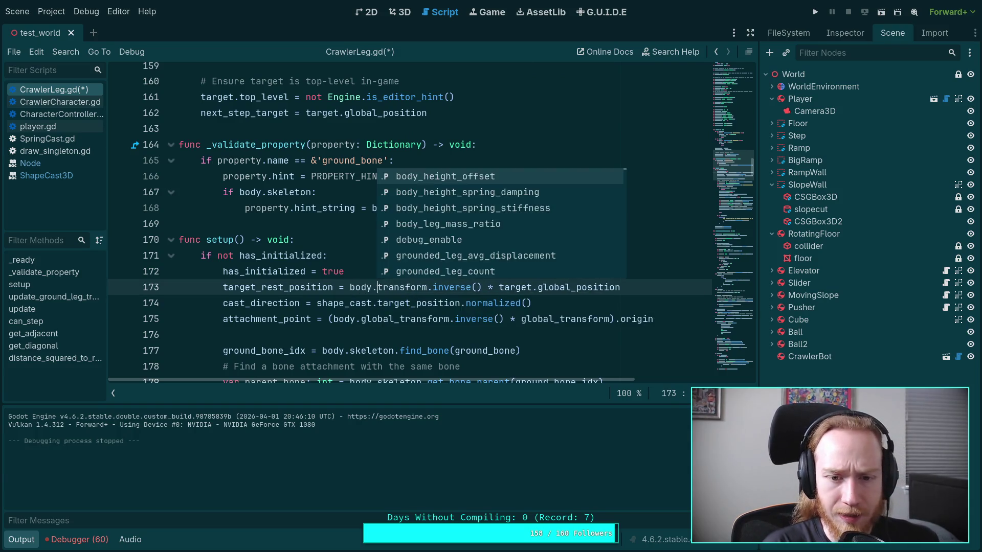
type("_")
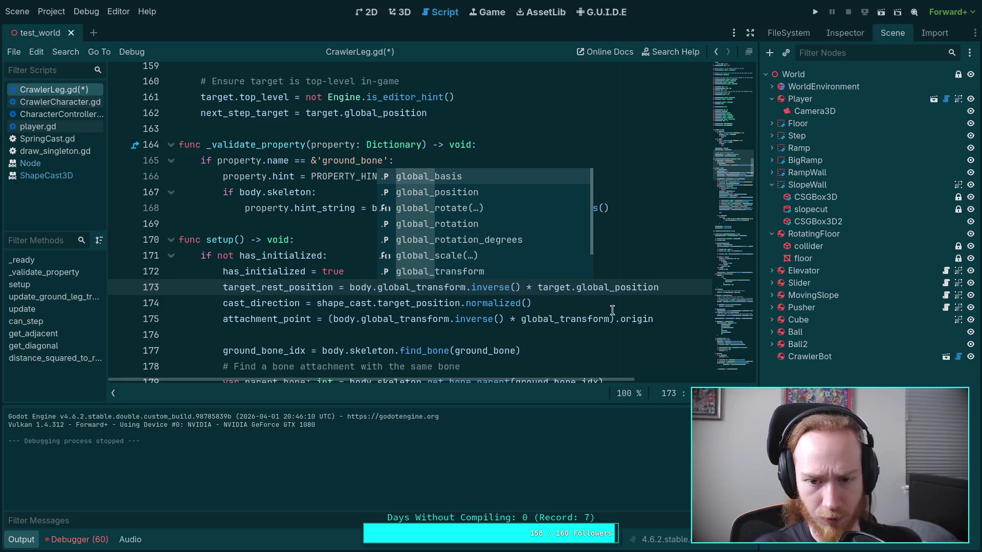
left_click(625, 305)
double_click(616, 287)
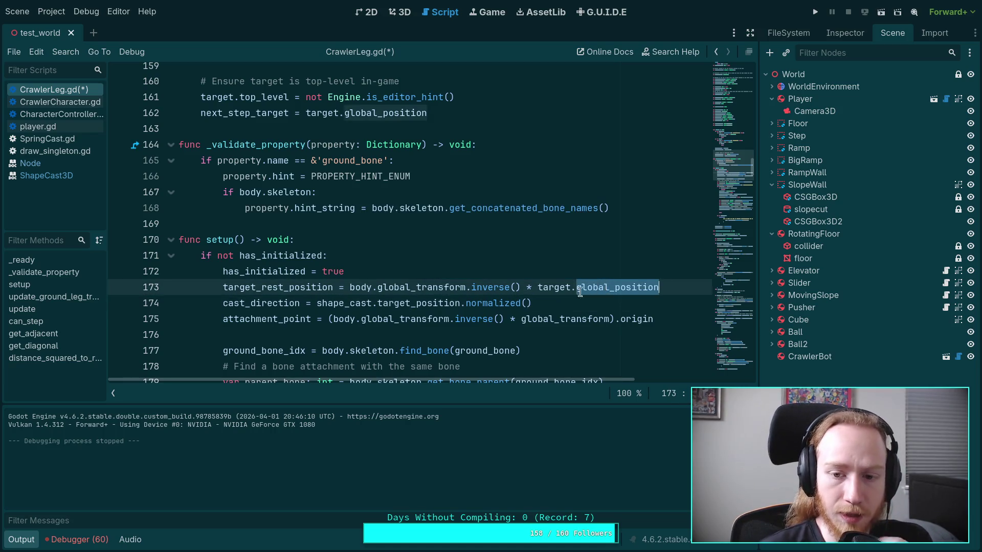
scroll(482, 265, "down", 5)
scroll(483, 264, "up", 2)
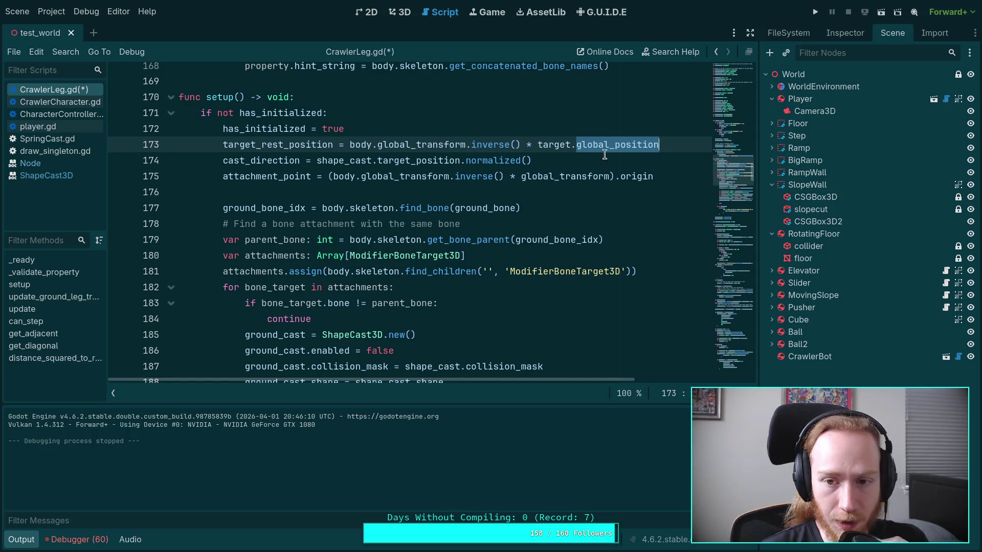
- Check the global_transform reference on line 173 against the rest of the script
double_click(412, 143)
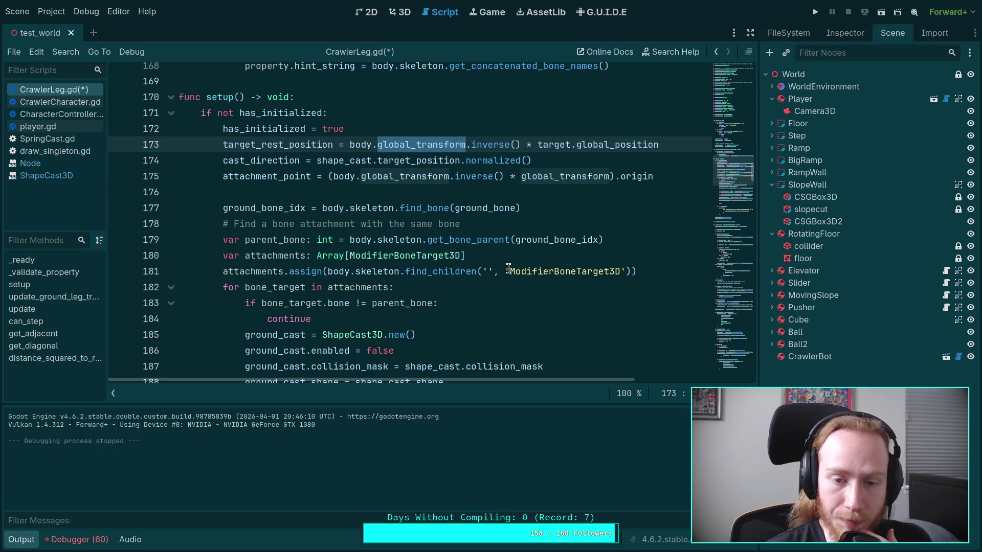
scroll(508, 268, "down", 20)
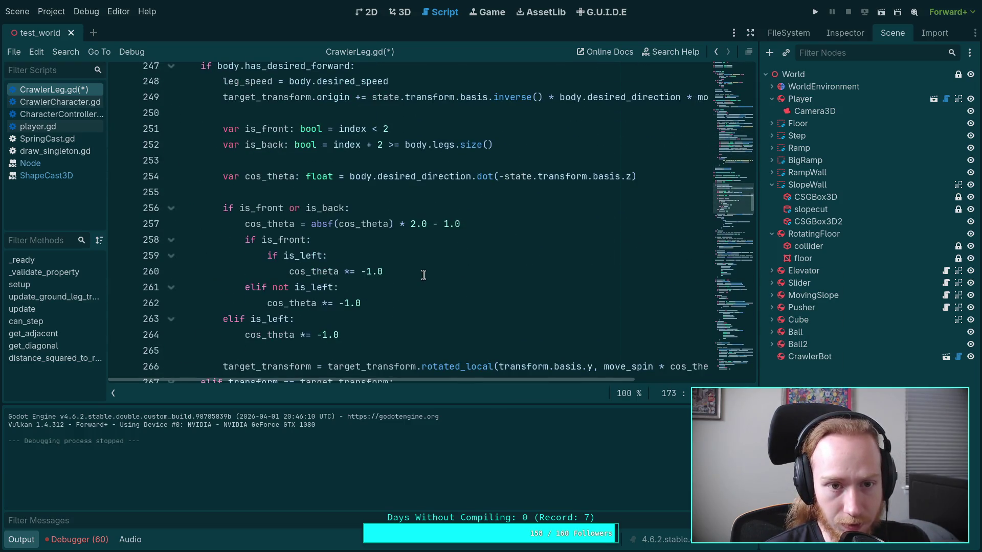
scroll(423, 275, "down", 11)
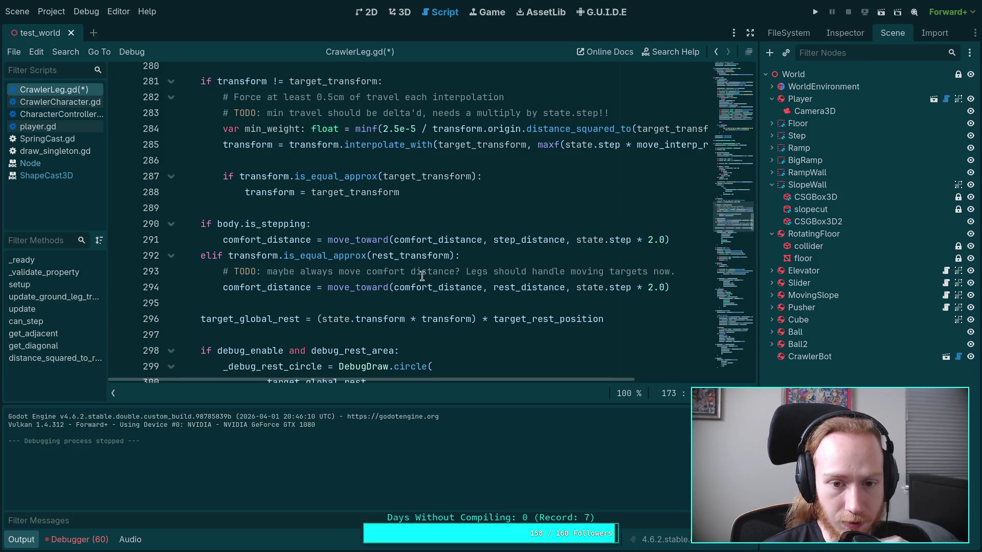
scroll(422, 276, "down", 2)
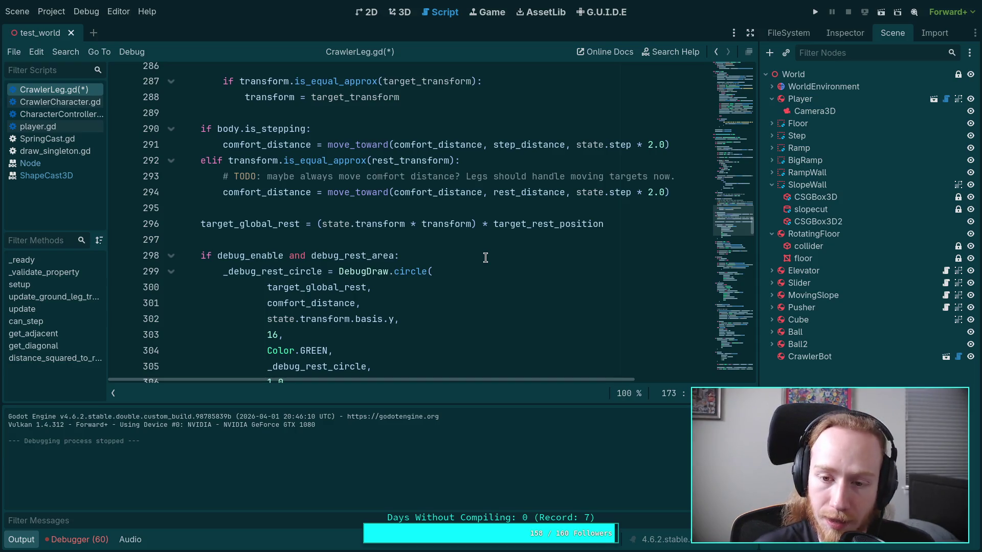
scroll(486, 257, "up", 20)
scroll(508, 270, "up", 7)
left_click(377, 144)
- Delete the body. prefix so line 173 uses the leg's own global_transform
left_click_drag(378, 145, 350, 145)
key("BackSpace")
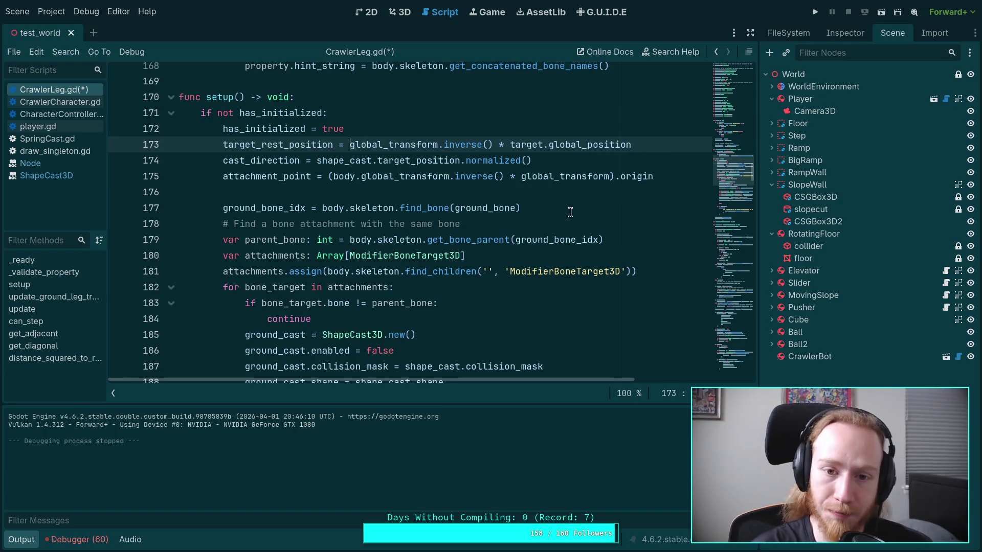
scroll(552, 214, "down", 1)
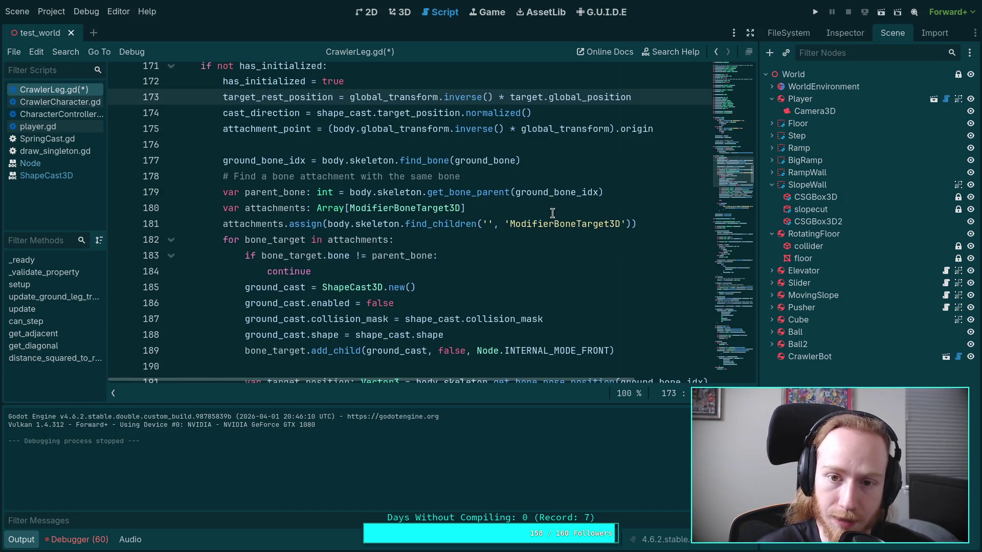
scroll(552, 213, "down", 20)
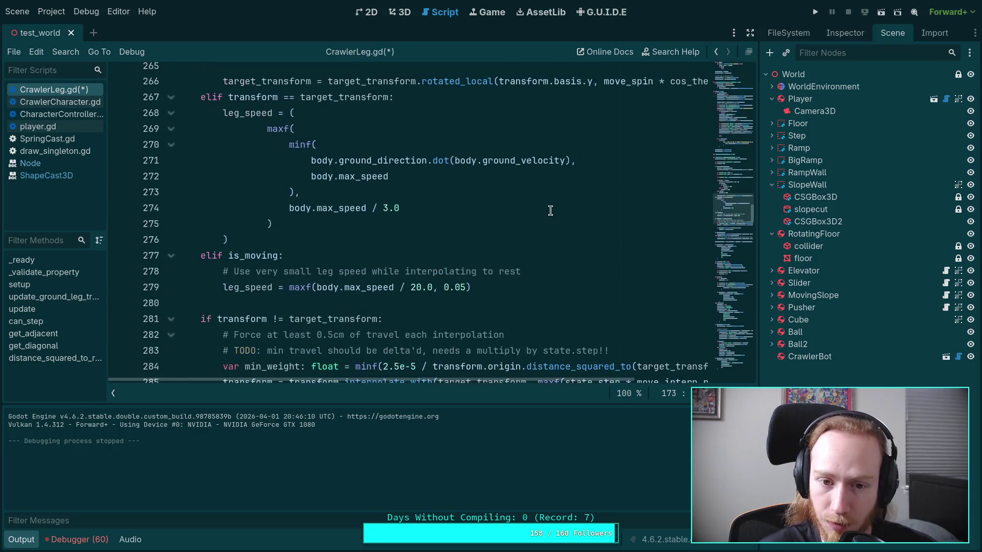
scroll(550, 210, "down", 7)
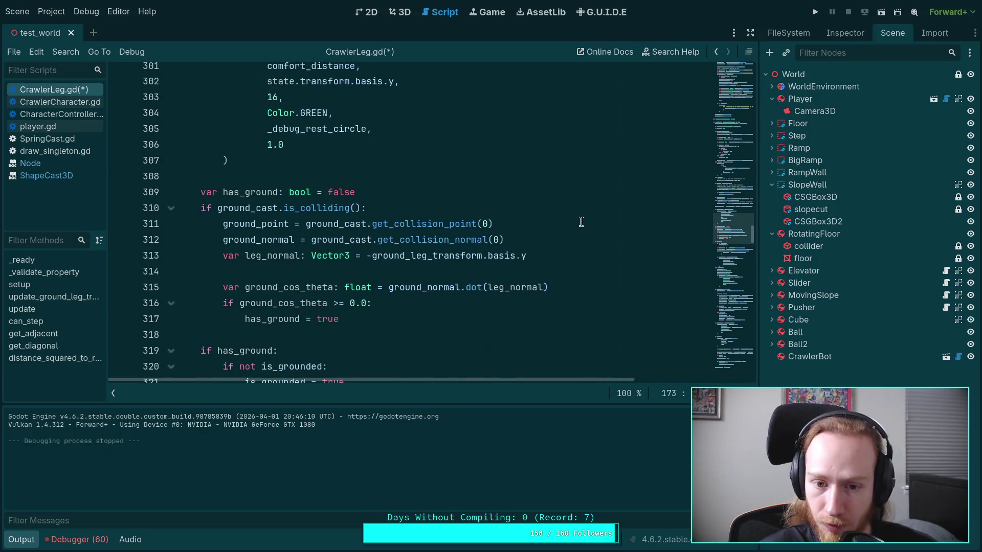
scroll(398, 234, "up", 2)
scroll(398, 234, "up", 7)
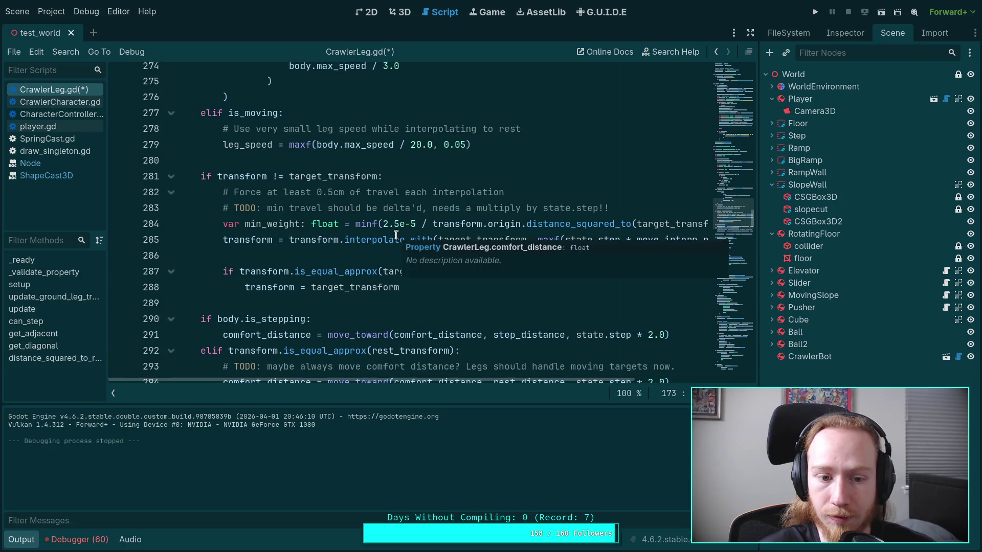
scroll(372, 234, "down", 2)
scroll(372, 233, "down", 2)
- Replace (state.transform * transform) on line 296 with global_transform, save, and launch the test world
left_click_drag(317, 224, 472, 227)
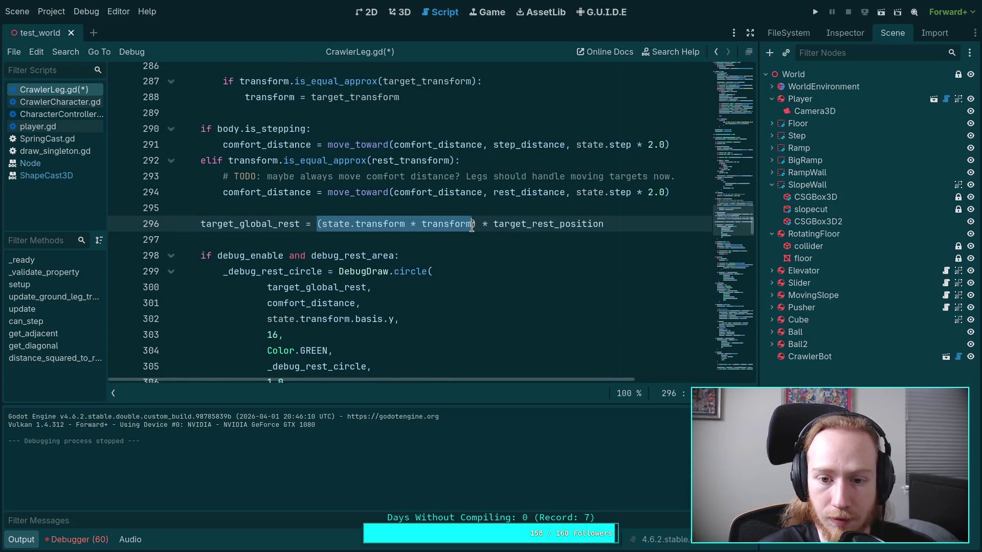
type("global_")
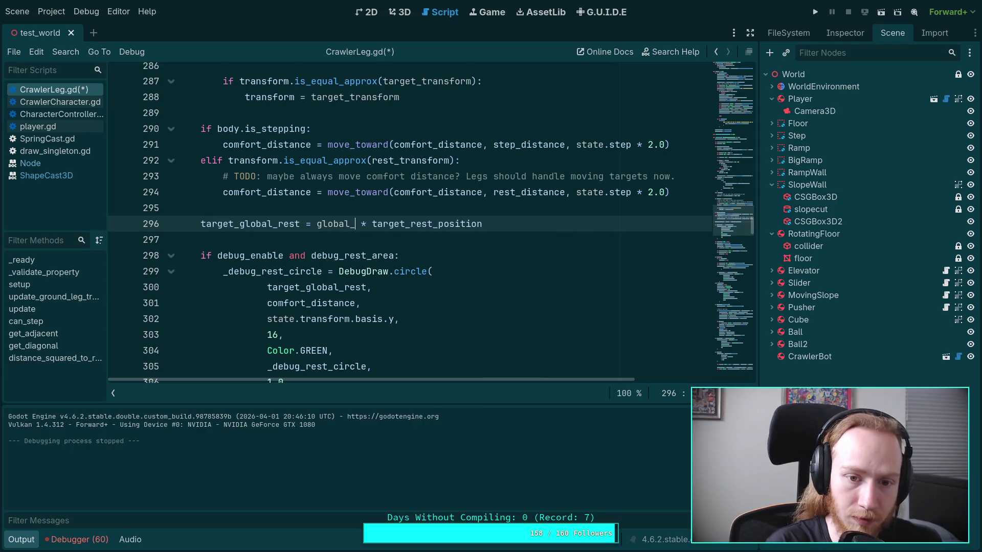
type("transform")
key("F5")
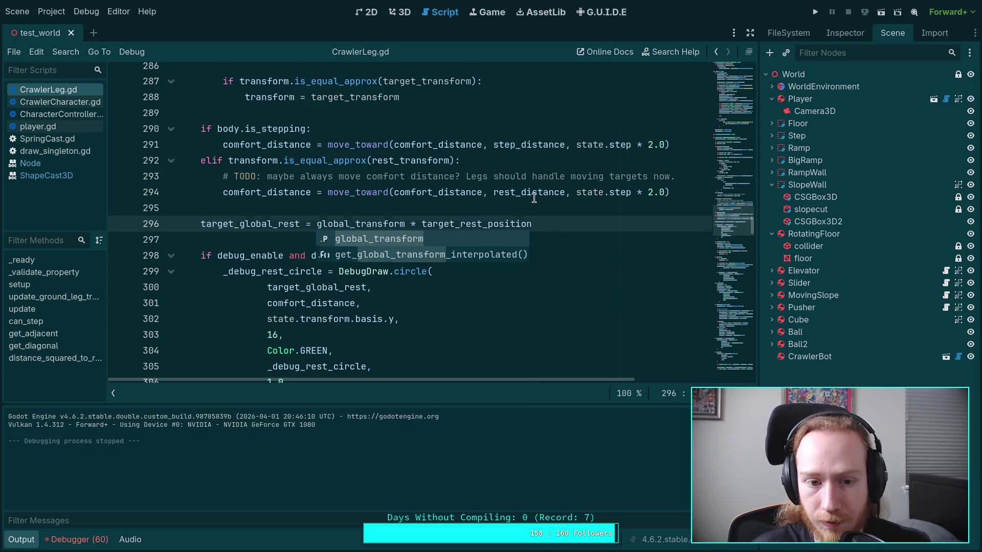
left_click(532, 191)
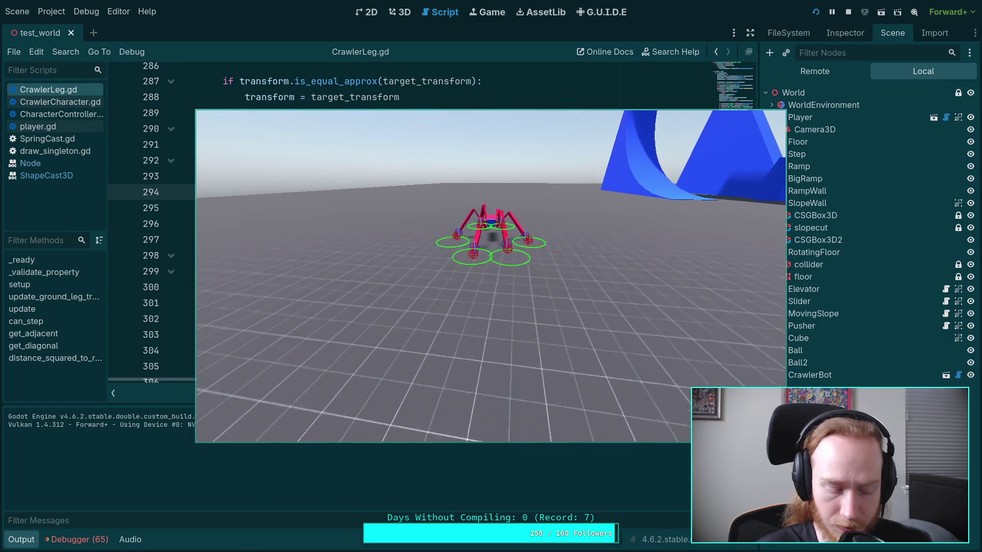
- Step the running crawler simulation forward one physics tick
key("period")
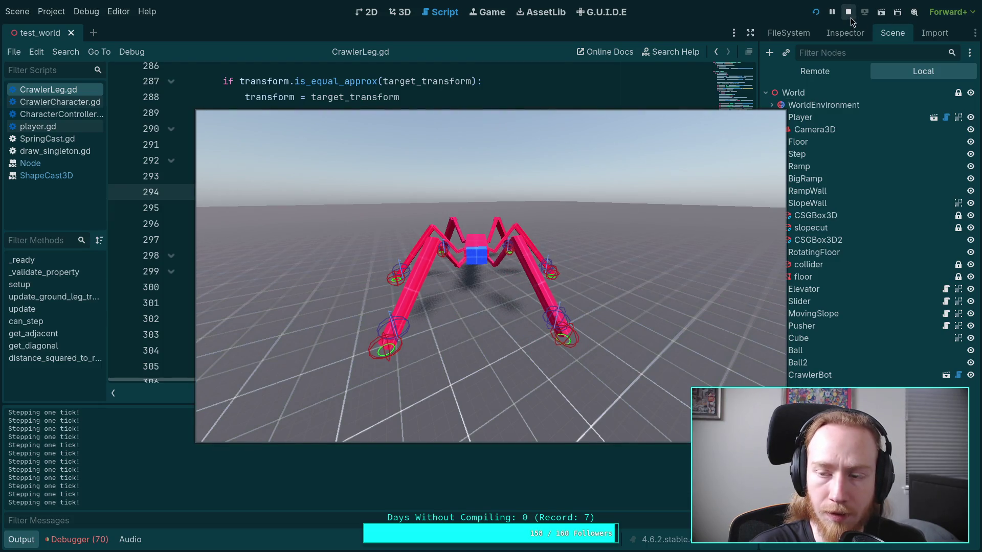
- View the walking crawler from closer, farther and side camera angles, then stop the game
left_click(621, 257)
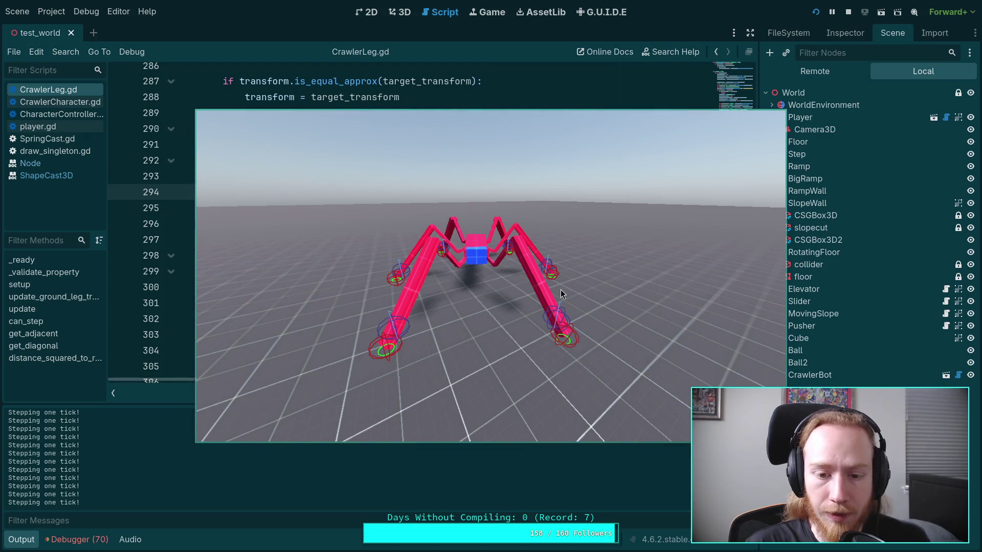
key("w")
key("s")
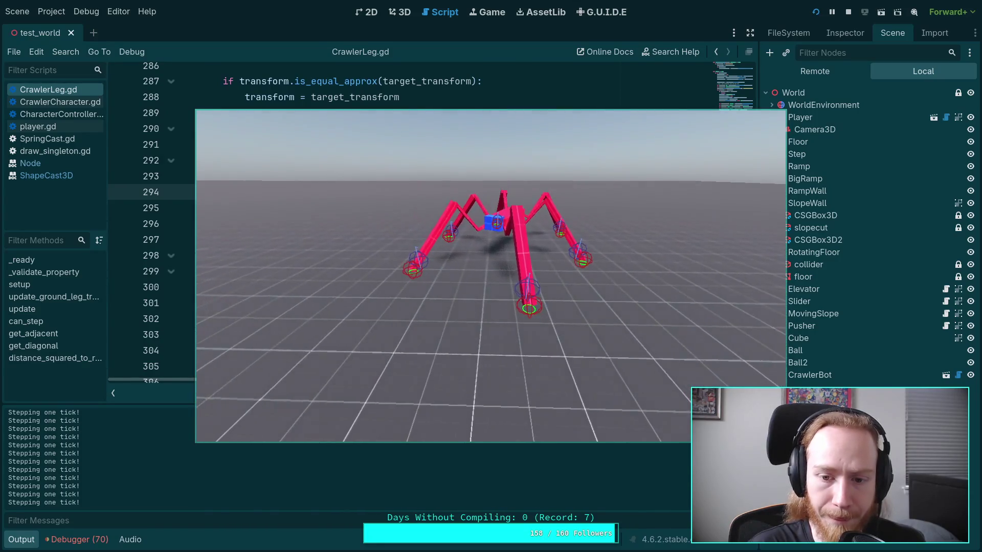
key("d")
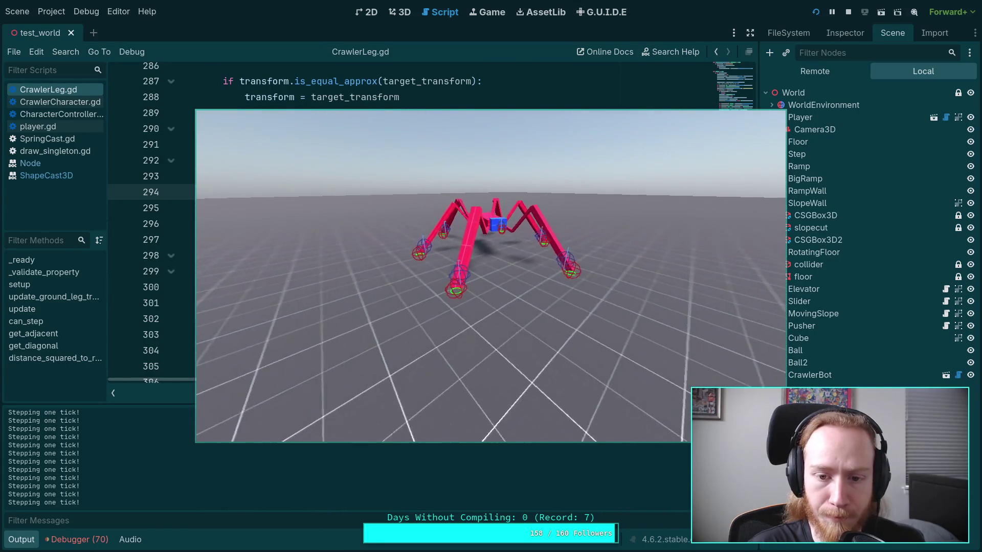
left_click(848, 12)
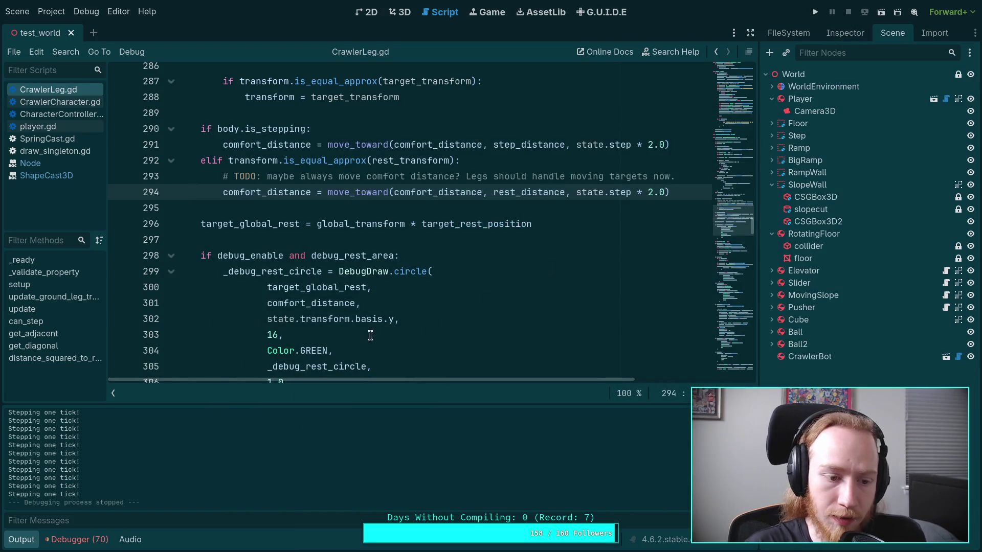
- Collapse the Output panel and scroll down through CrawlerLeg.gd
left_click(26, 543)
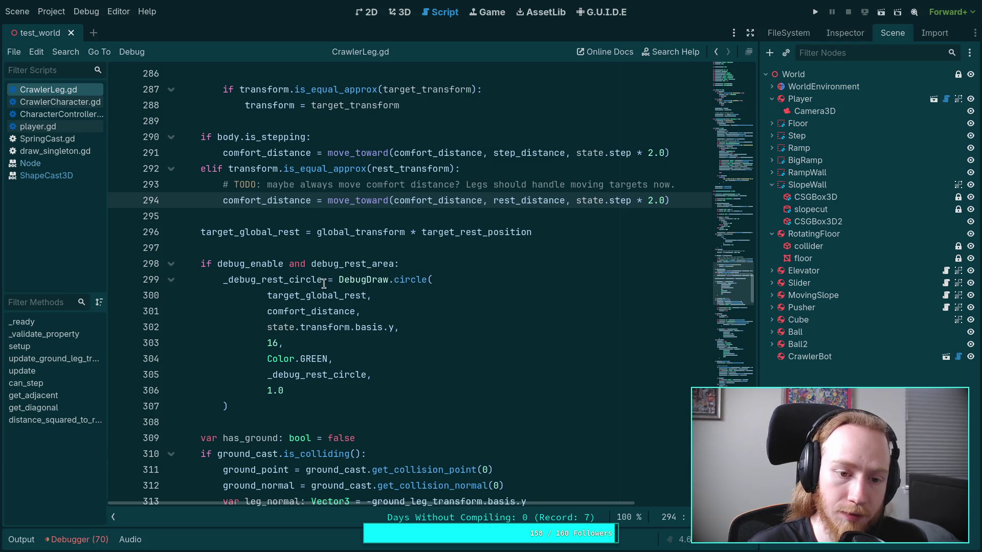
scroll(324, 284, "down", 3)
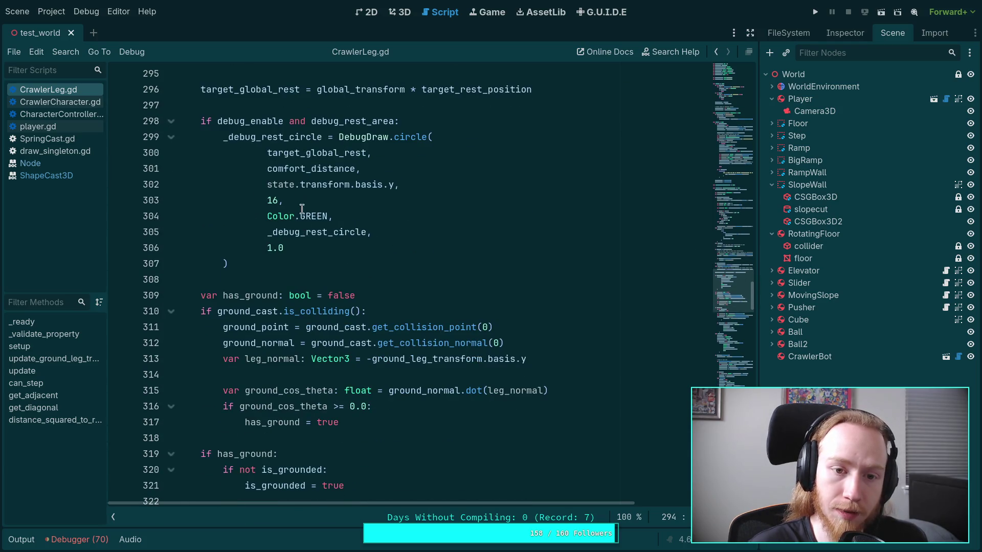